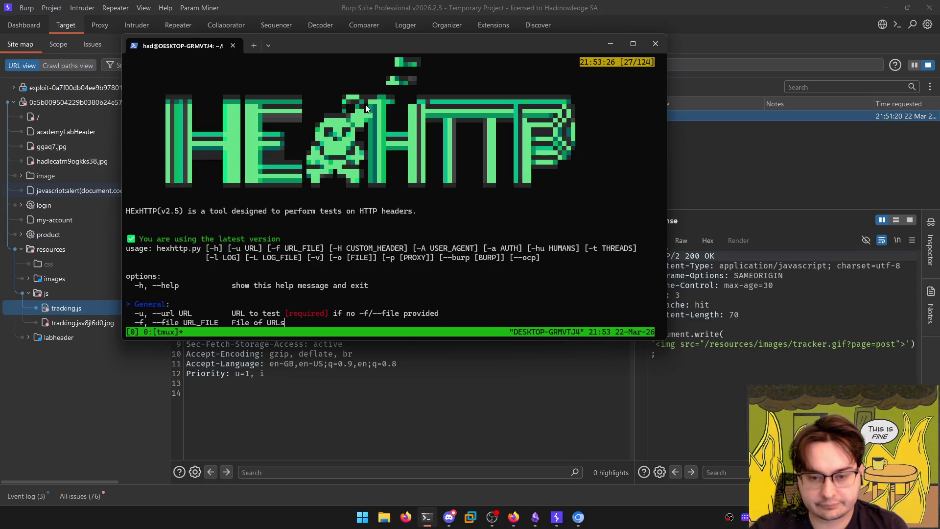
Run 'python3 hexhttp.py -u' on the lab URL copied from Chrome, then maximize the terminal
key(q)
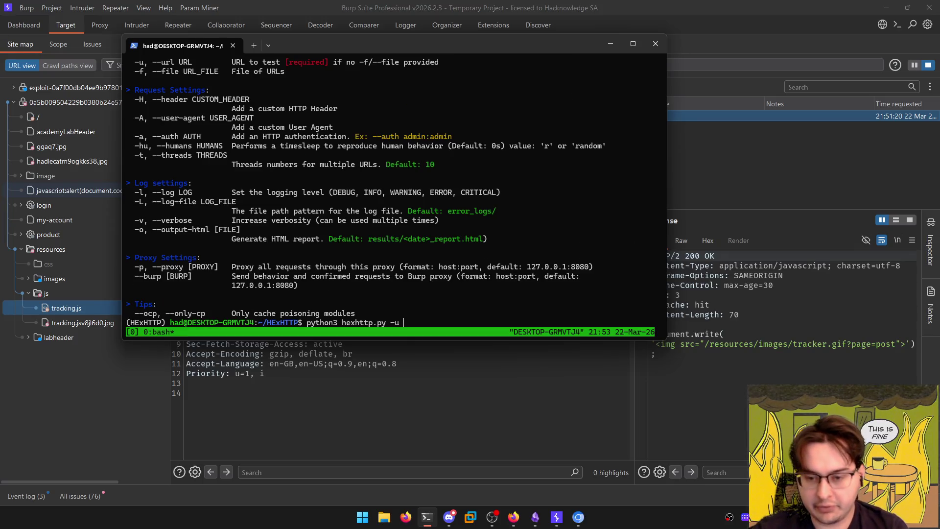
click(579, 523)
key(ctrl+l)
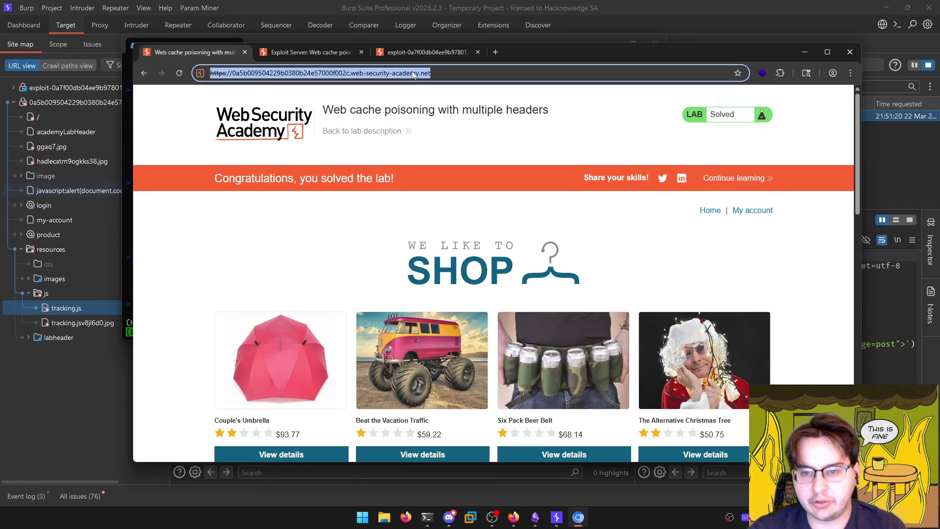
key(ctrl+c)
key(alt+Tab)
key(ctrl+v)
key(Return)
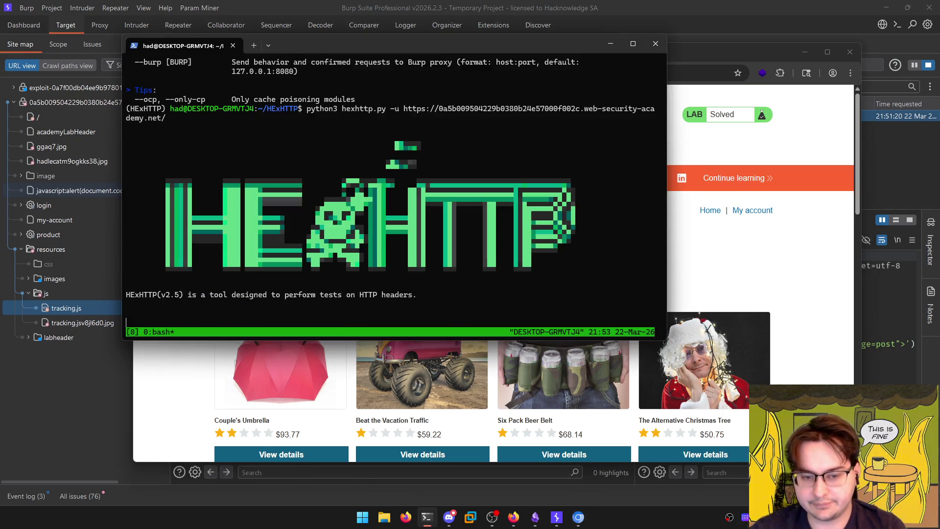
double_click(480, 43)
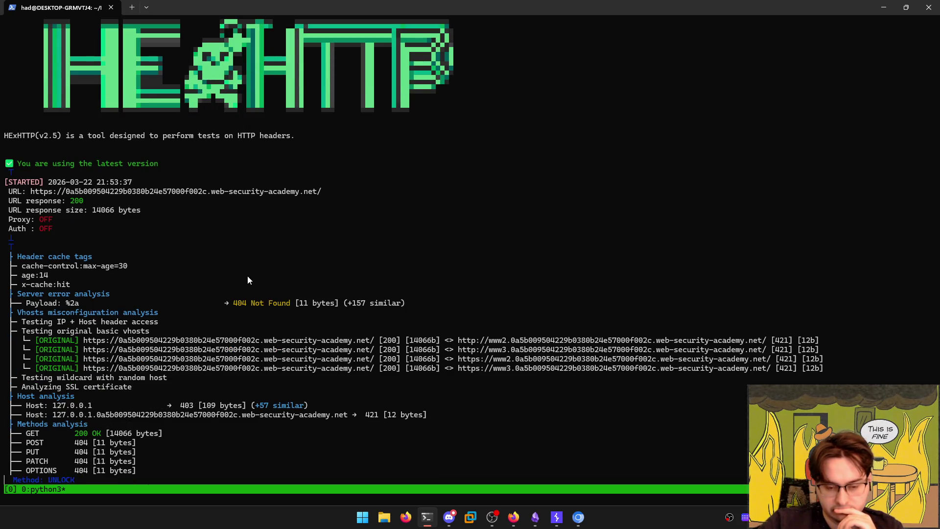
Close the lab browser window and switch Burp Suite to the Repeater workspace
mouse_move(578, 517)
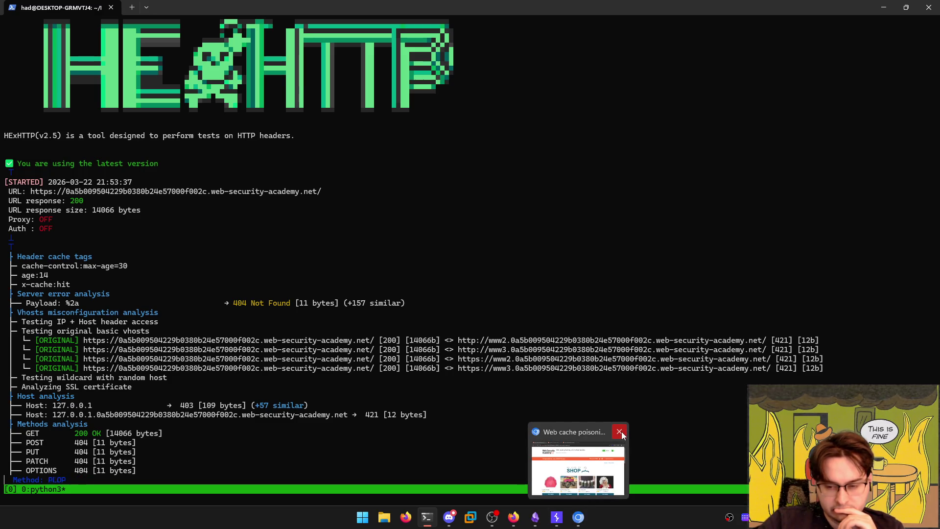
click(620, 432)
click(567, 518)
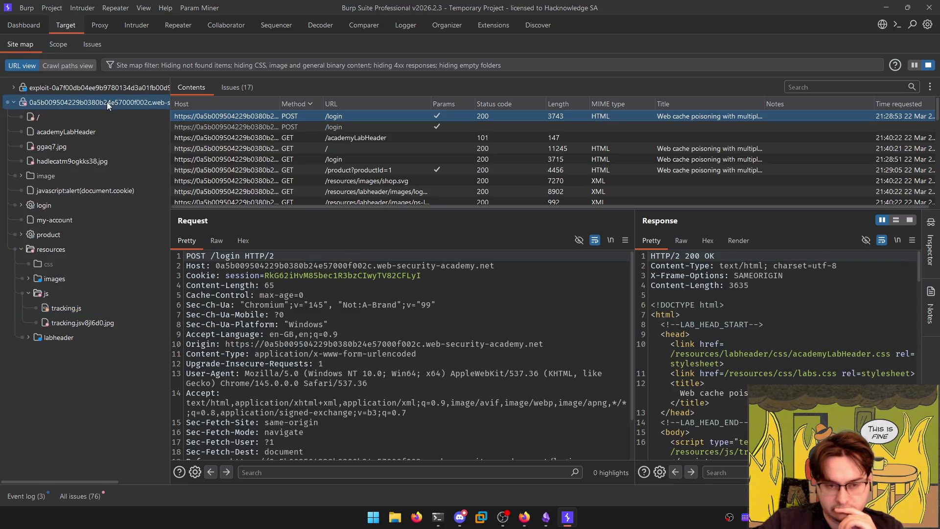
right_click(109, 105)
click(59, 392)
click(101, 25)
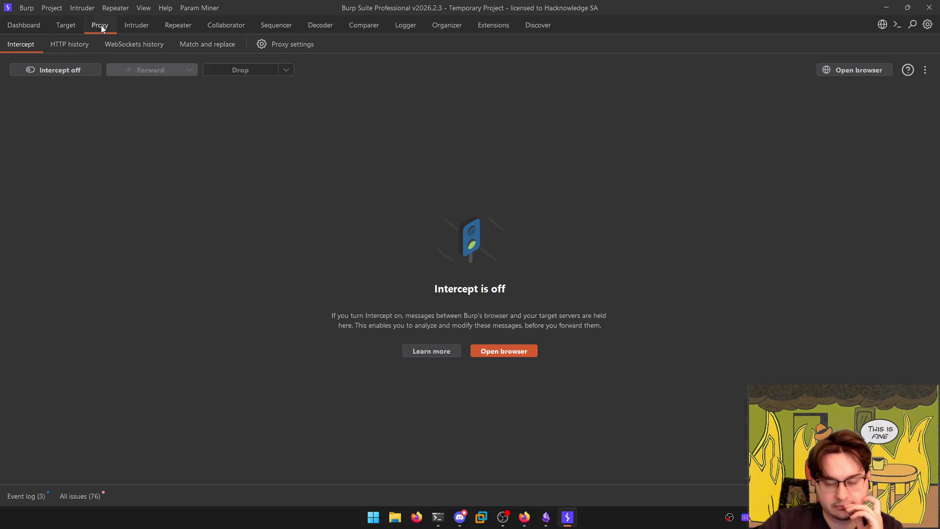
click(136, 25)
click(179, 25)
click(198, 173)
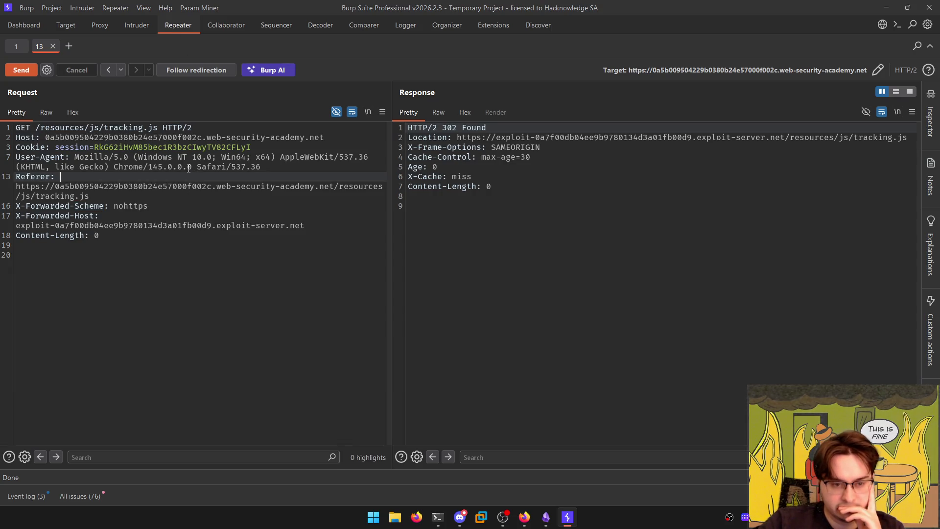
Step through Repeater history to the request with the exploit-server X-Forwarded-Host
click(109, 70)
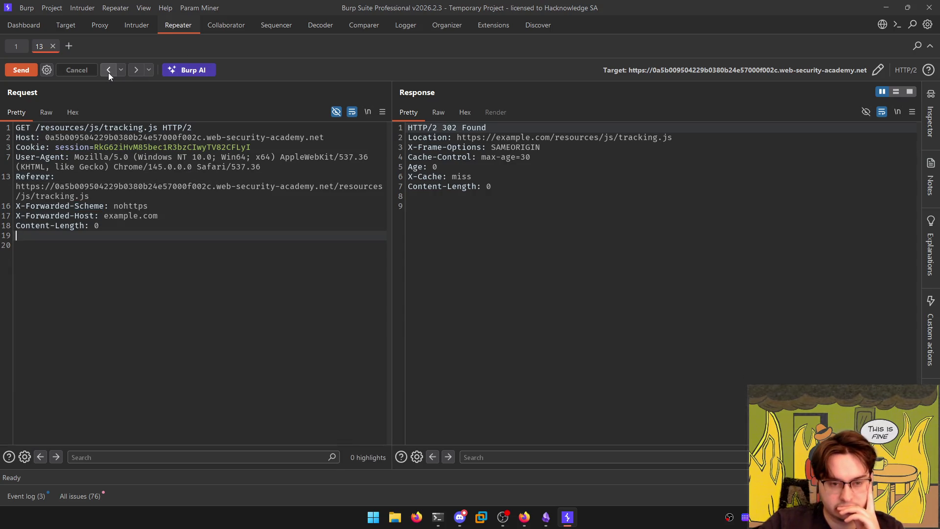
click(109, 70)
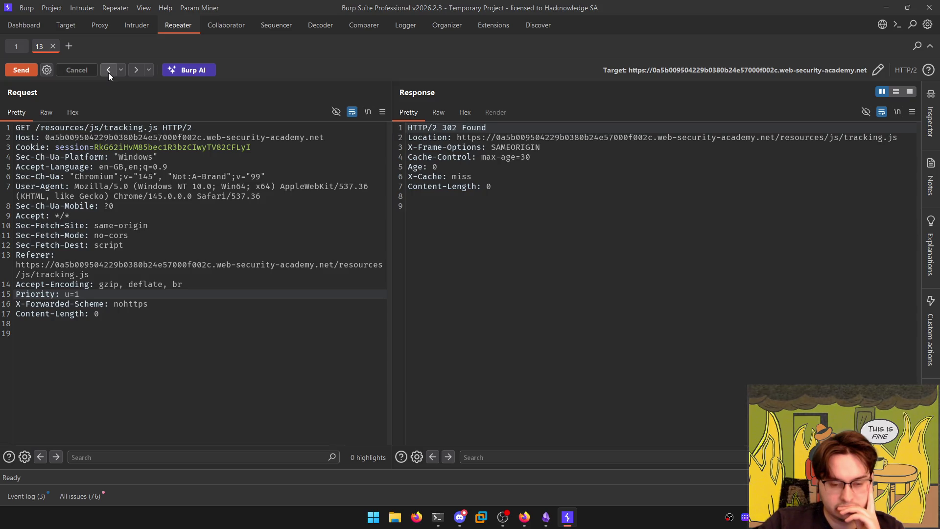
click(108, 73)
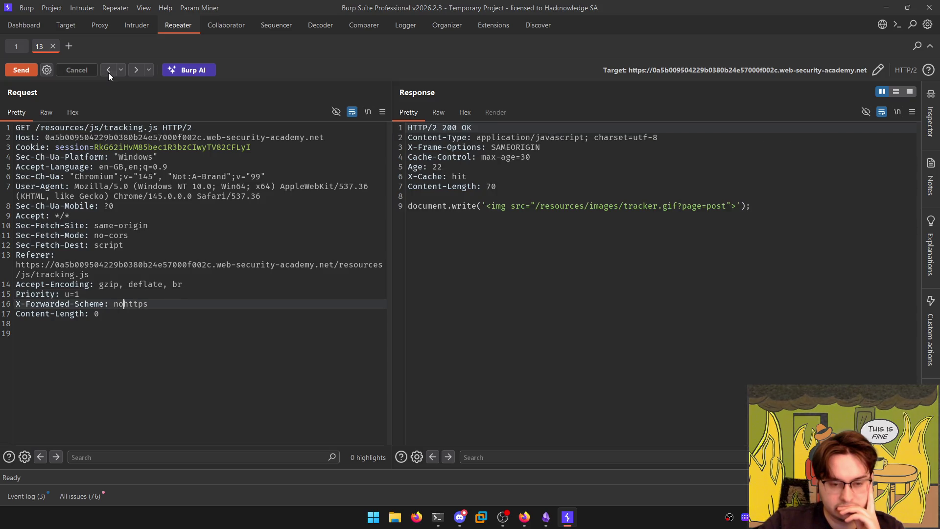
click(134, 71)
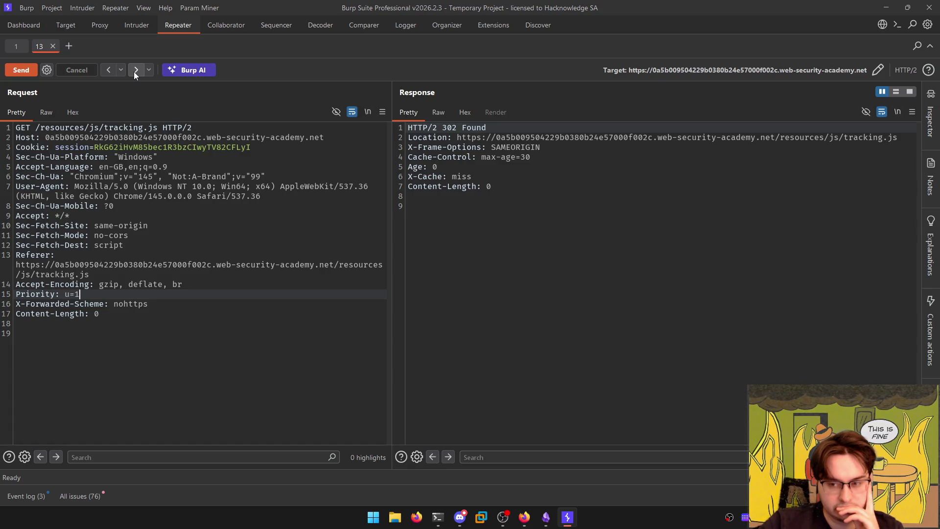
click(135, 71)
click(135, 70)
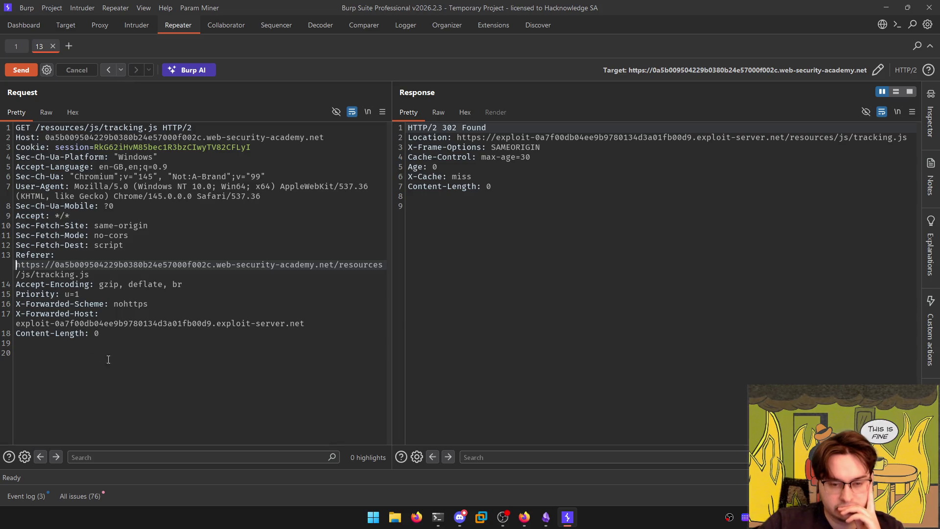
Select the X-Forwarded-Scheme and X-Forwarded-Host lines and the tracking.js path
click(305, 324)
key(shift+Home)
key(shift+Up)
key(shift+Up)
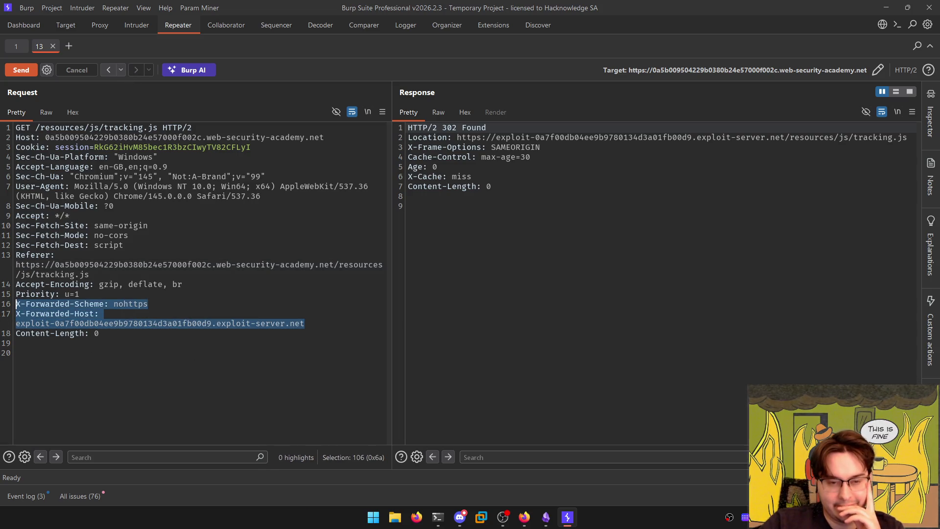
mouse_move(35, 127)
mouse_down()
mouse_move(169, 127)
mouse_move(157, 127)
mouse_up()
mouse_move(508, 516)
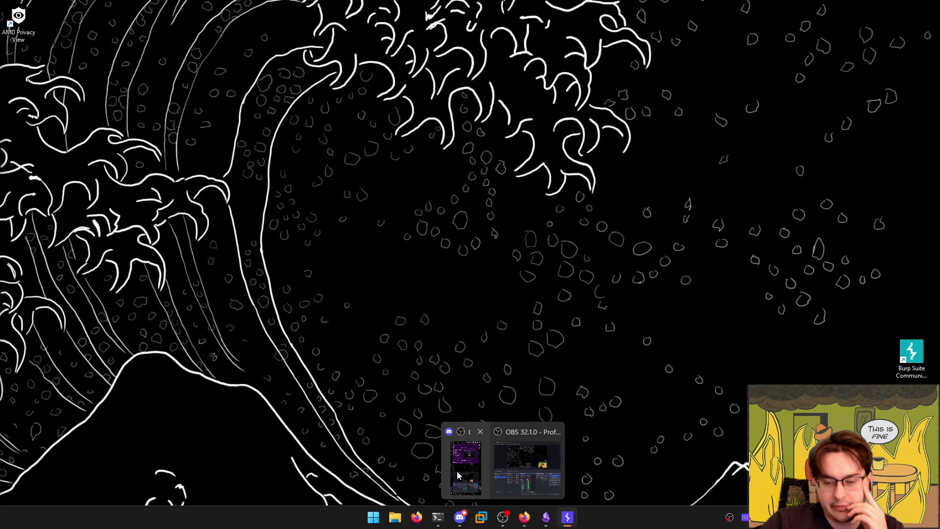
click(528, 465)
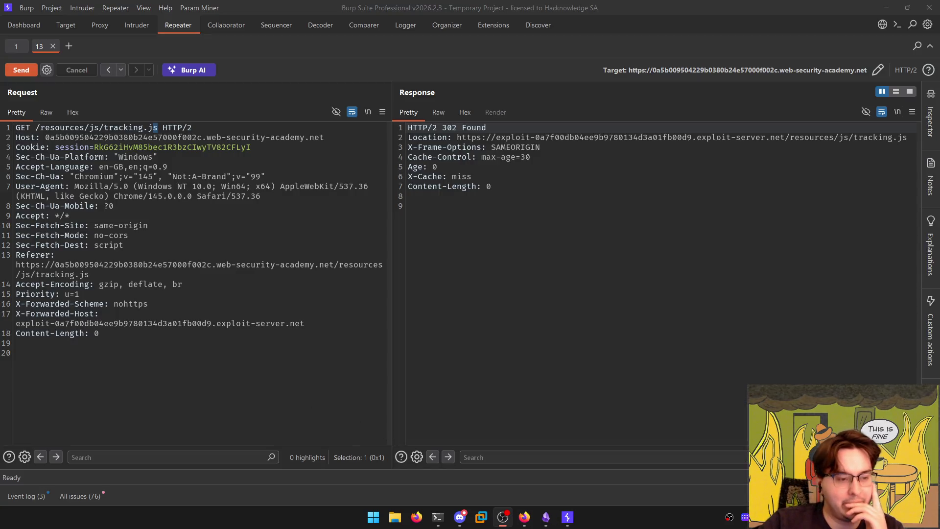
key(alt+Tab)
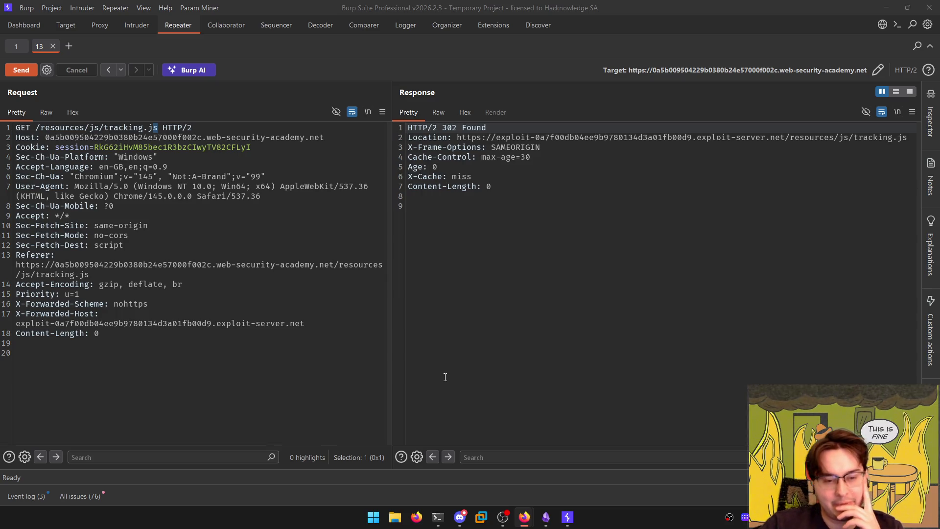
Read through HExHTTP's scan output, then bring up Obsidian's Cours note on multiple-header poisoning
click(437, 517)
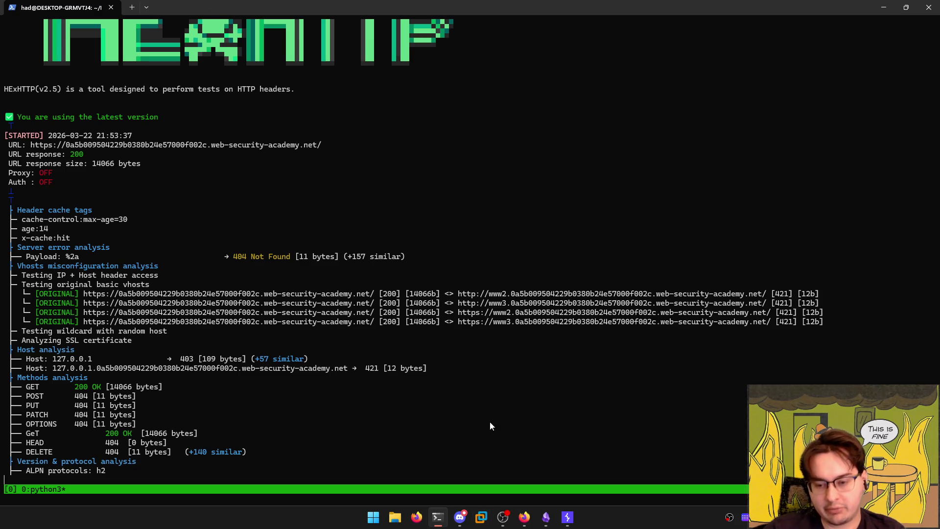
click(546, 517)
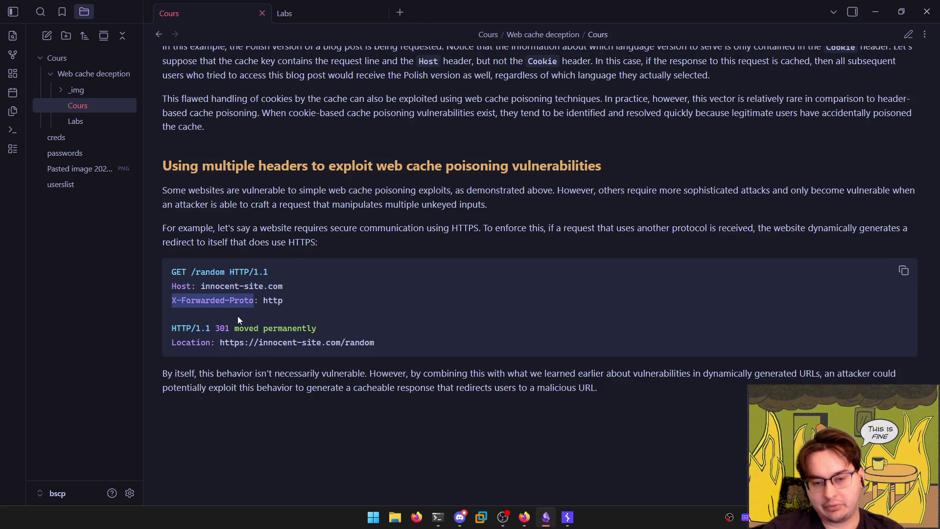
Open the Labs note at the multiple-headers lab in edit mode, then return to Burp
mouse_move(254, 301)
mouse_down()
mouse_move(146, 297)
mouse_move(254, 302)
mouse_up()
click(211, 309)
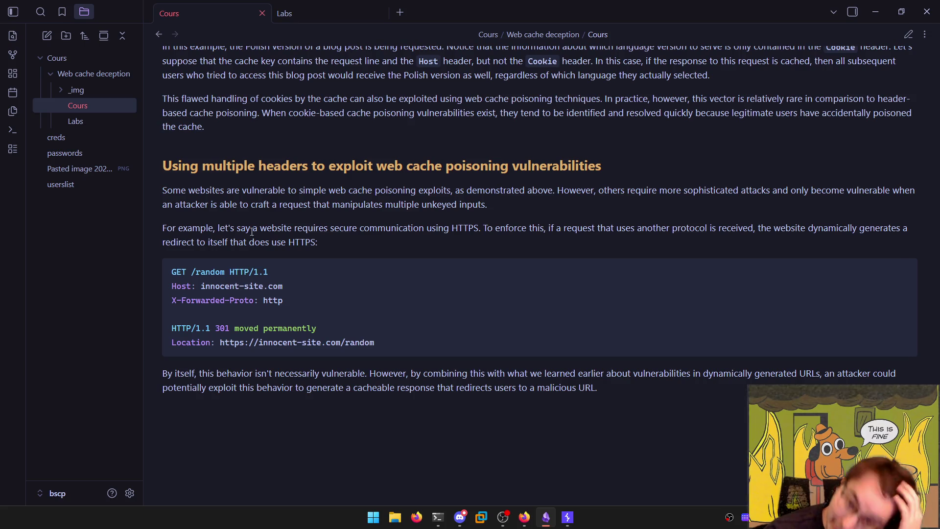
click(314, 15)
scroll(361, 326, down, 4)
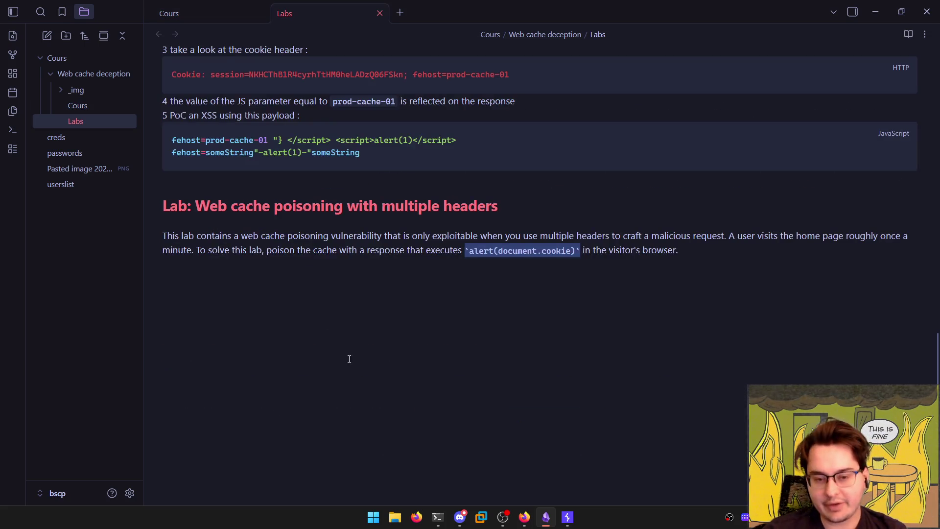
key(ctrl+e)
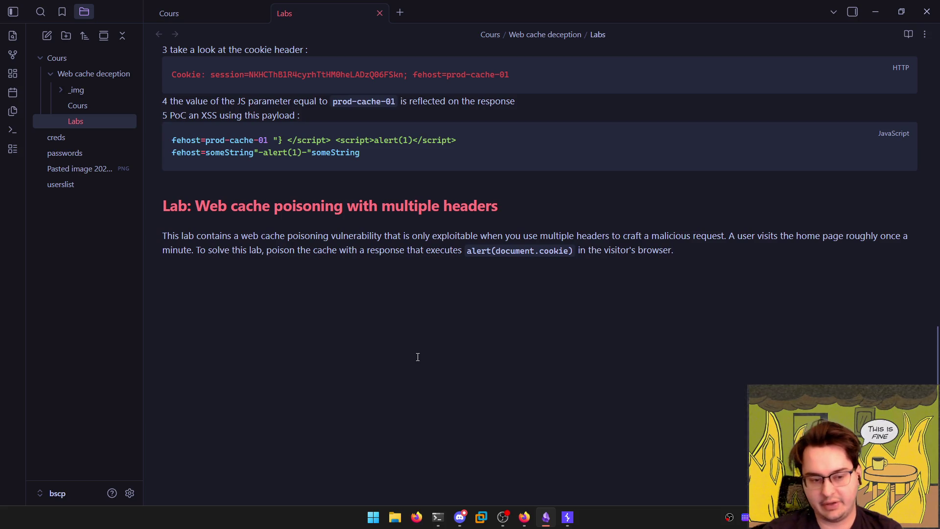
click(567, 517)
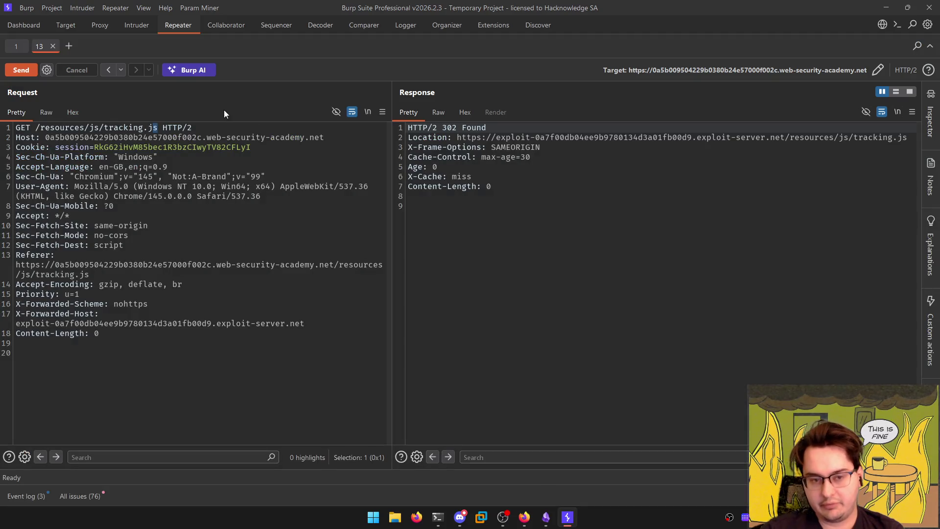
Select /resources/js/tracking.js on Repeater's request line 1 and go back to Obsidian
mouse_move(158, 127)
mouse_down()
mouse_move(35, 128)
mouse_move(245, 138)
mouse_move(127, 137)
mouse_move(158, 128)
mouse_up()
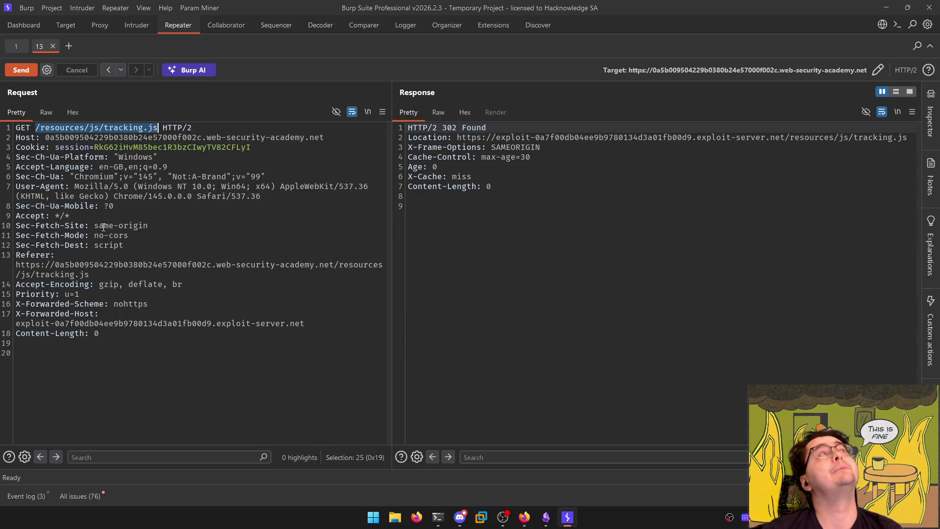
key(alt+Tab)
Write step 1, 'Crawl website to identify a fetch to JS script', with the /resources/js/tracking.js path
text(1)
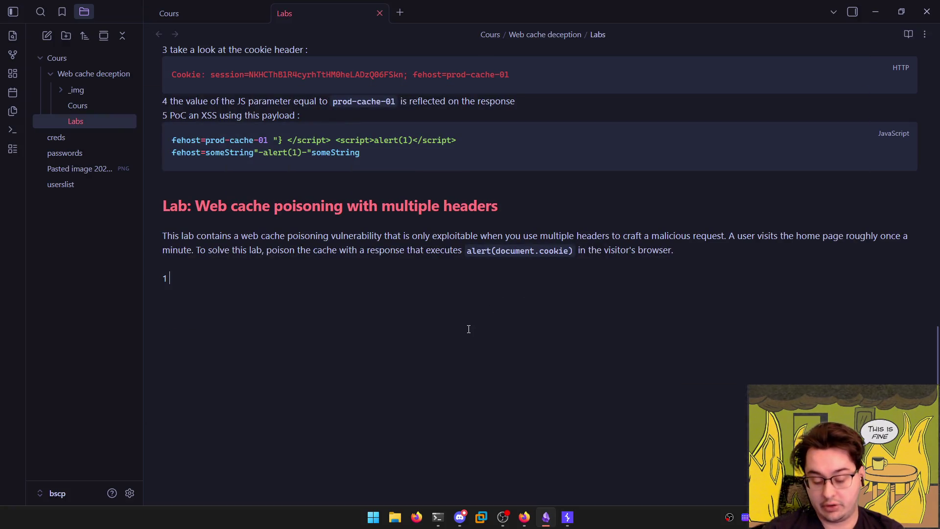
text( -> Crw)
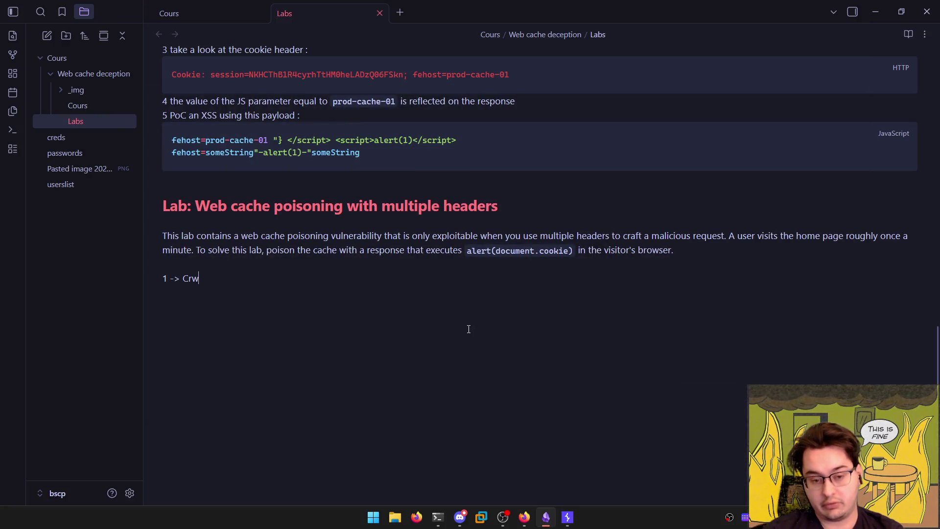
key(BackSpace)
text(awl website t)
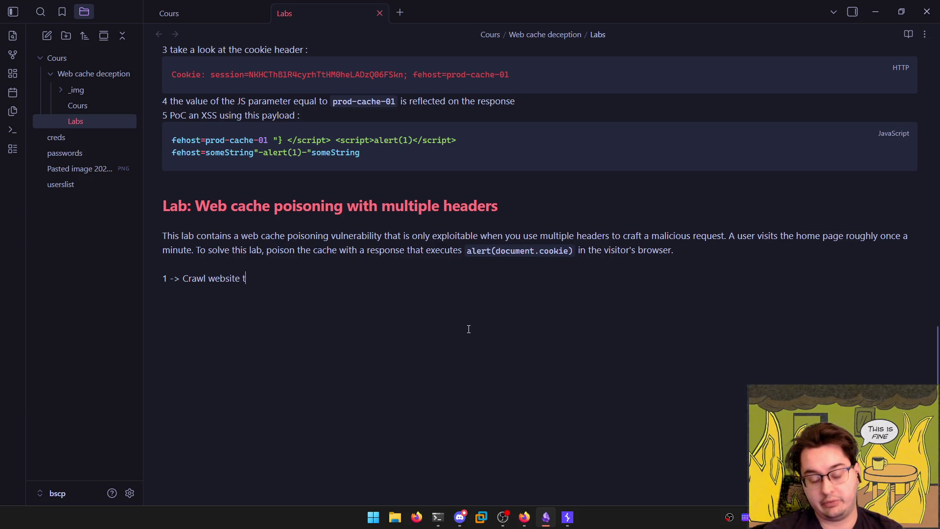
text(o identify a fetch )
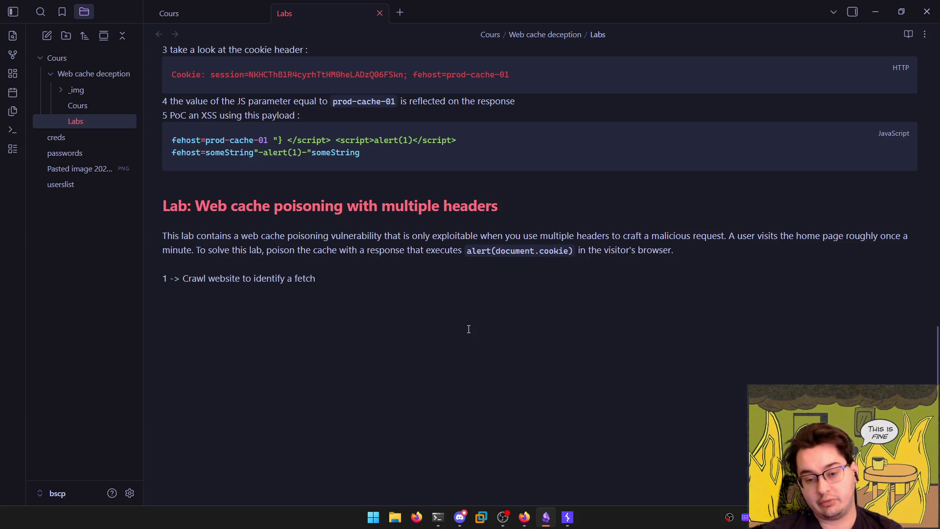
text(to JS script (*)
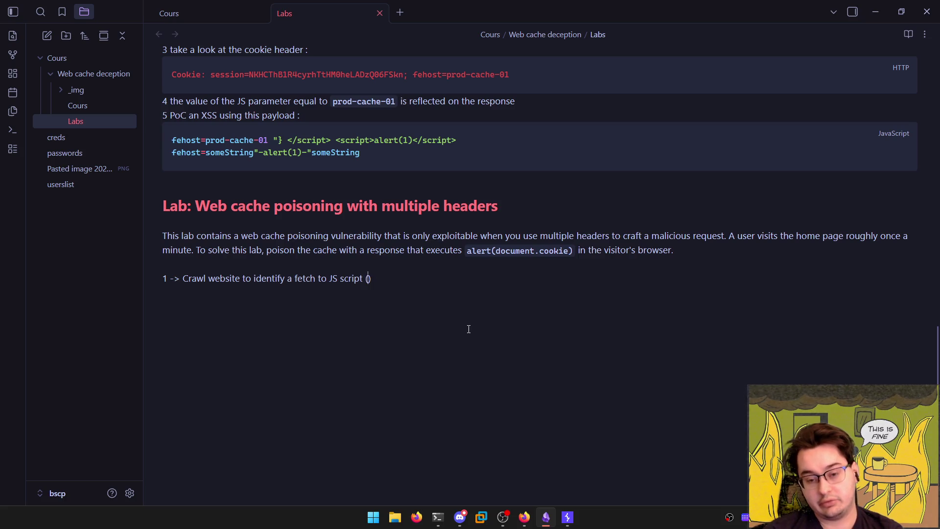
key(alt+Tab)
key(ctrl+c)
key(alt+Tab)
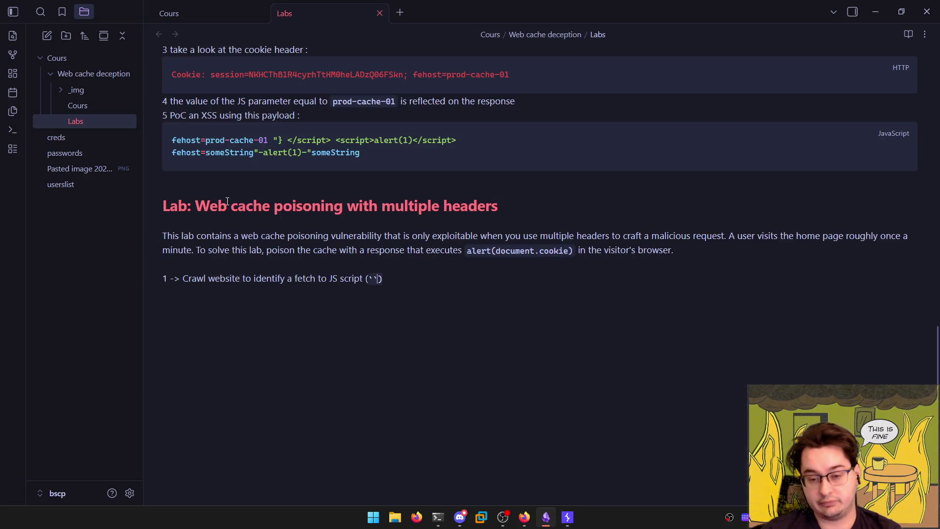
key(ctrl+v)
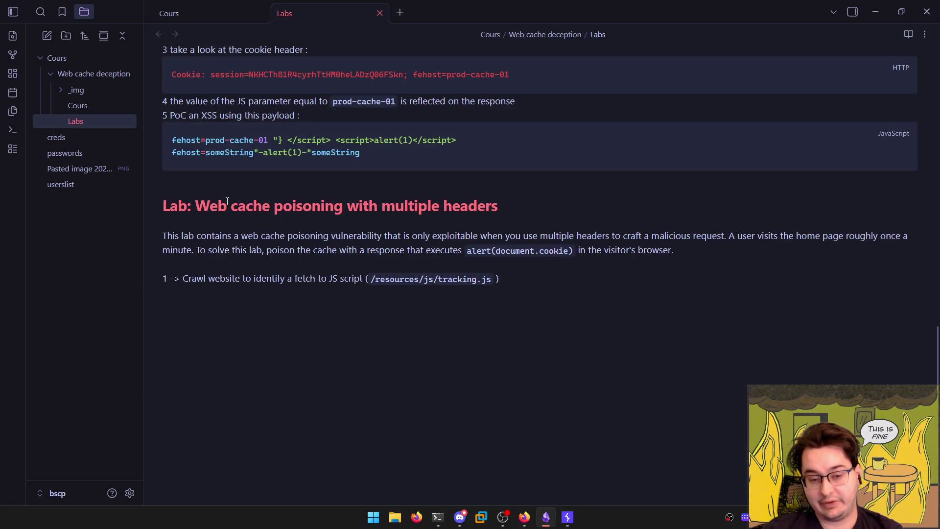
Add step 2 reading '2 - Paraminer detect X-Forwarded-'
key(Return)
text(2 -,)
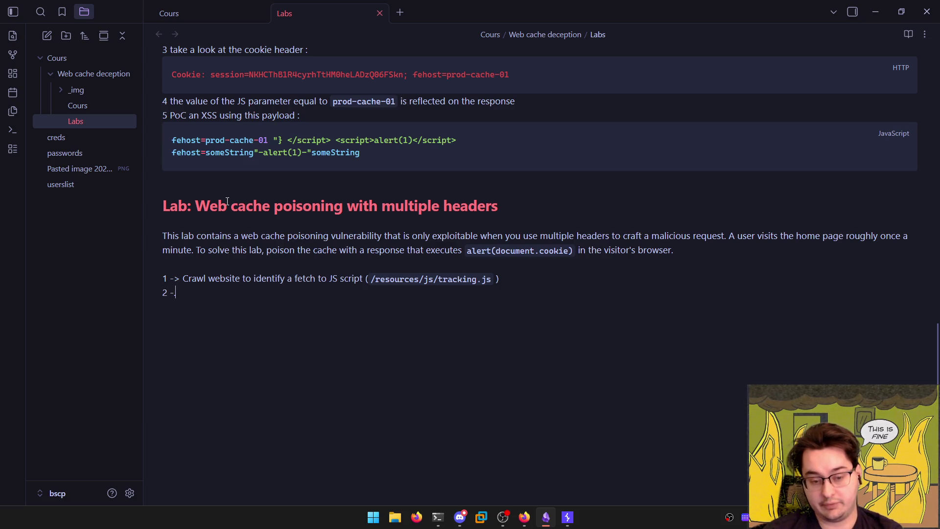
key(Up)
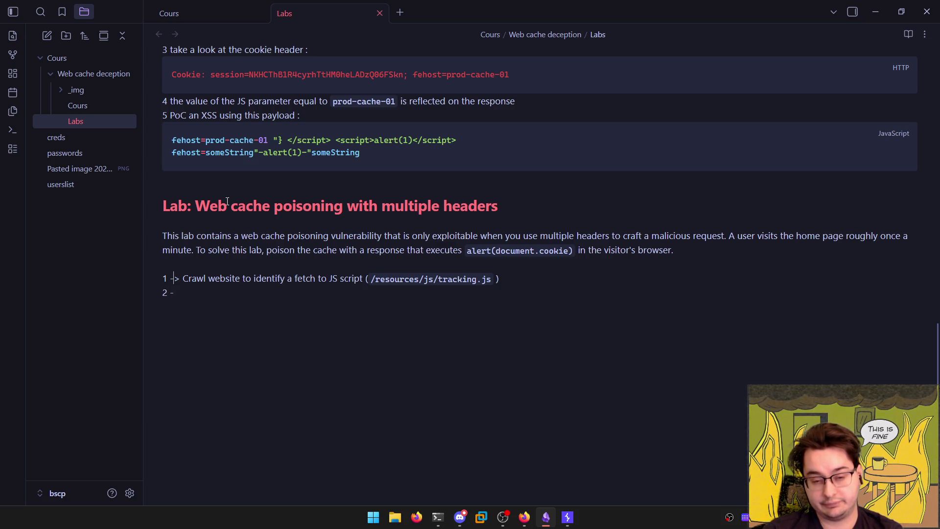
key(alt+Tab)
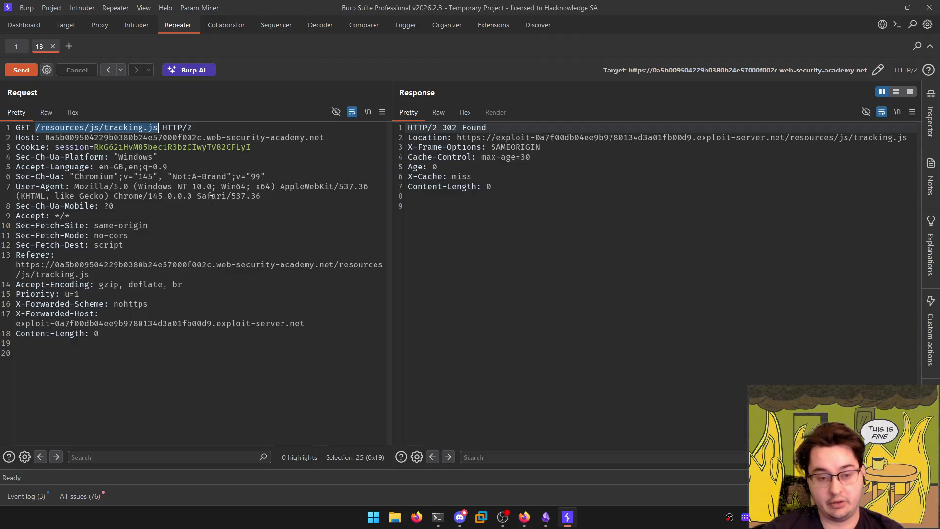
key(alt+Tab)
key(Down)
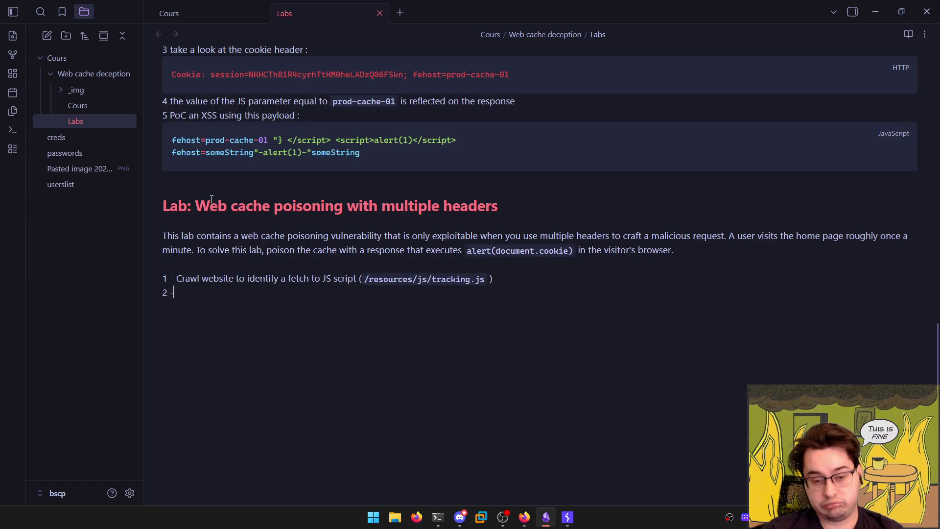
text(Pramet)
key(BackSpace)
key(BackSpace)
key(BackSpace)
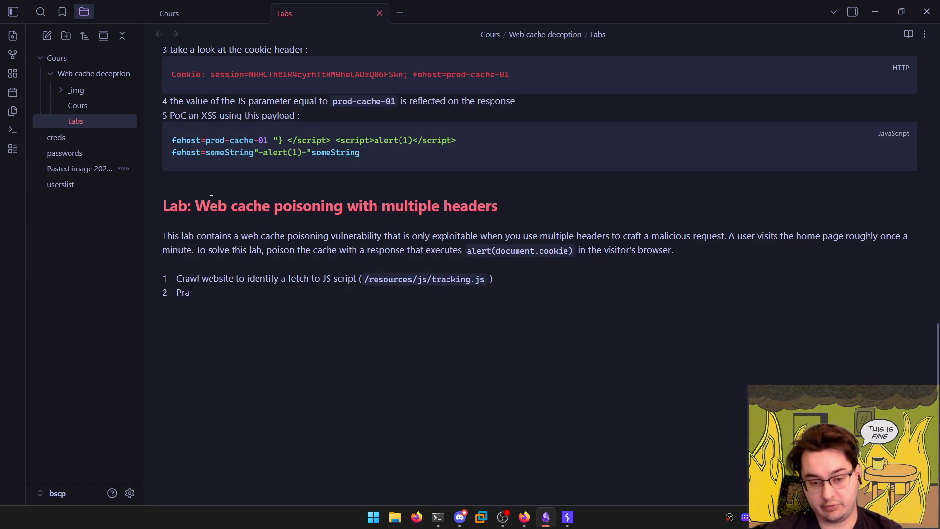
text(araminer detect)
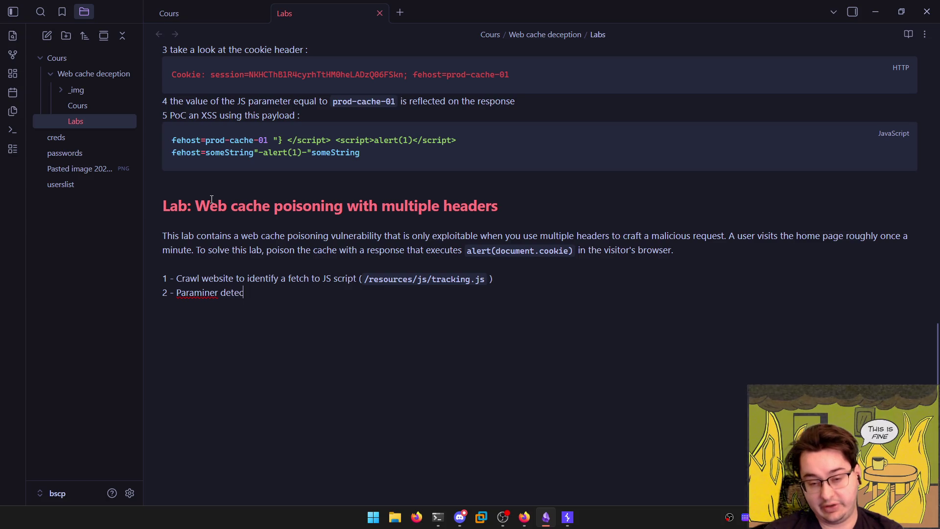
text( X-)
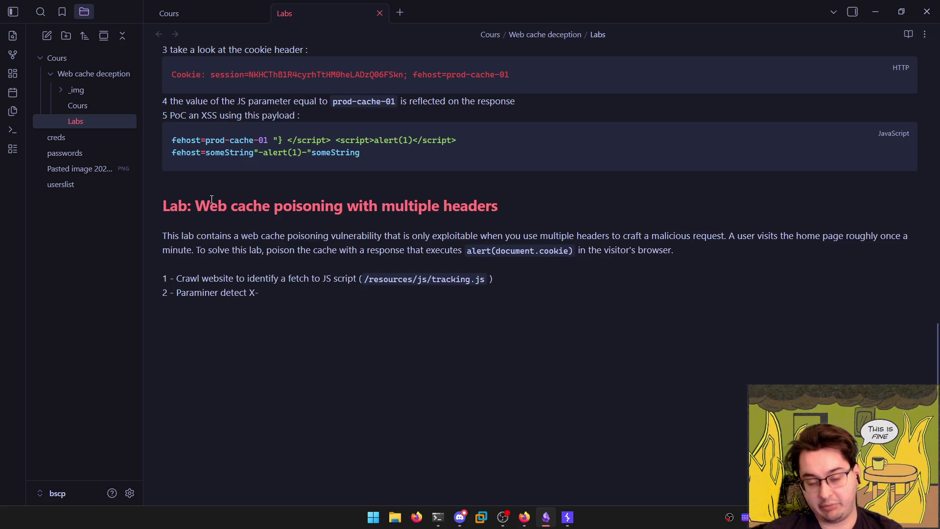
text(Forwarded)
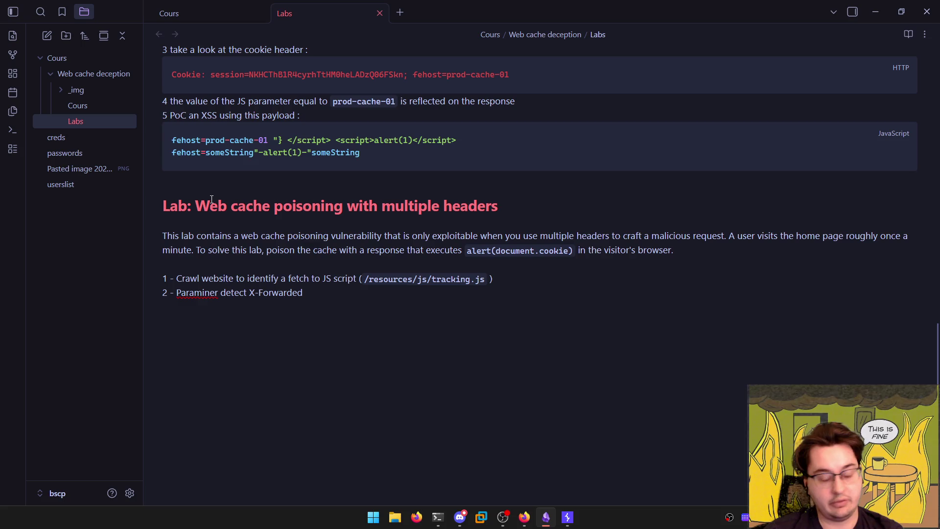
text(-)
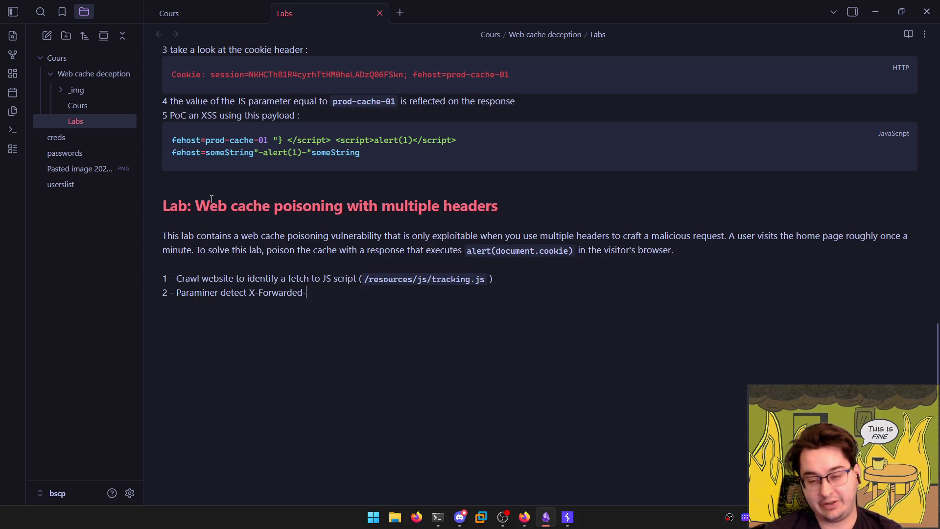
text(Scheme)
key(ctrl+BackSpace)
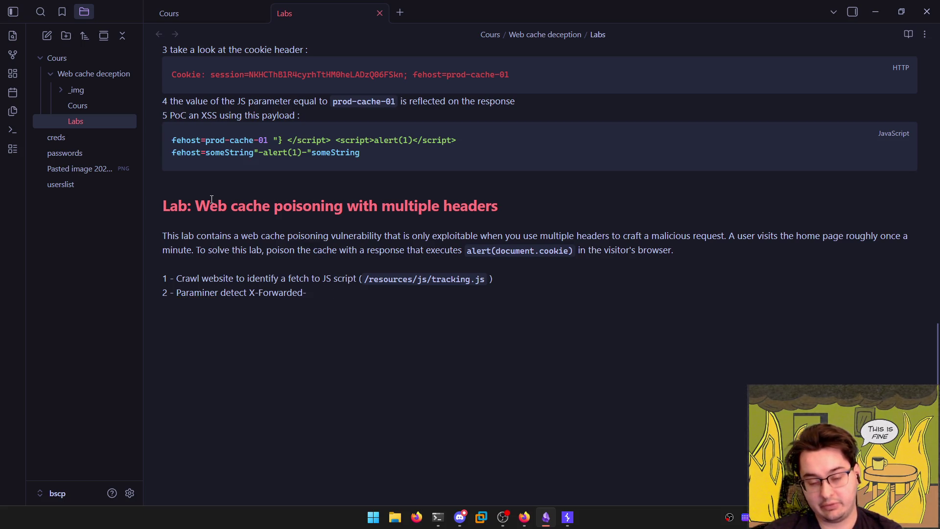
Check HExHTTP's Debug Headers analysis output in the terminal, where every debug header returns 200
key(alt+Tab)
key(Tab)
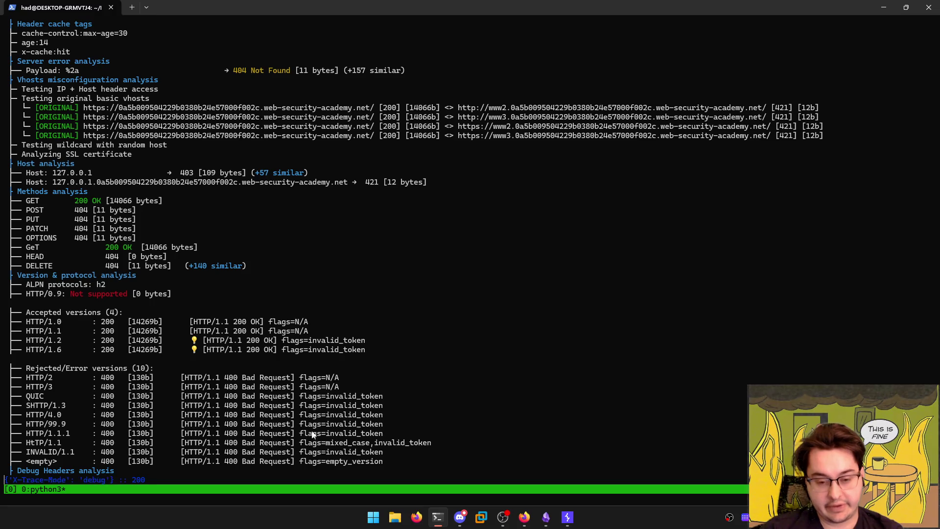
drag(26, 470, 20, 482)
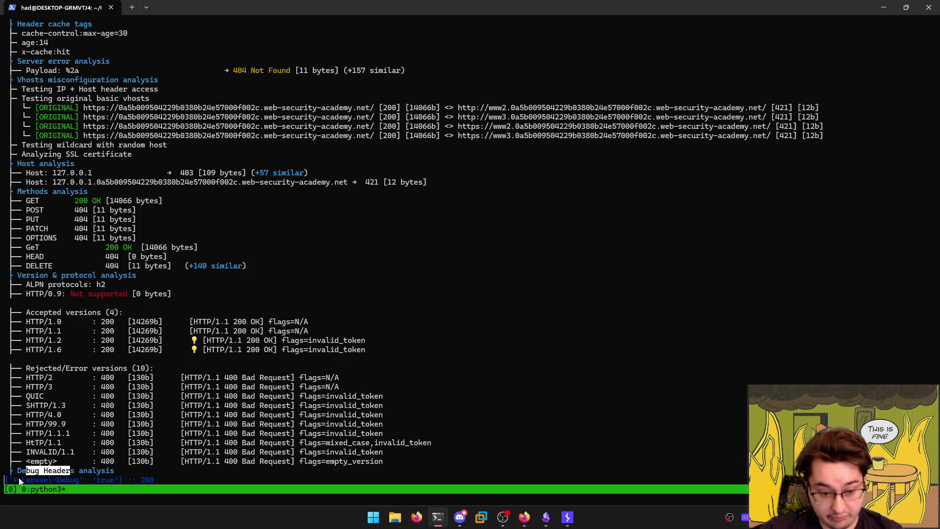
click(19, 481)
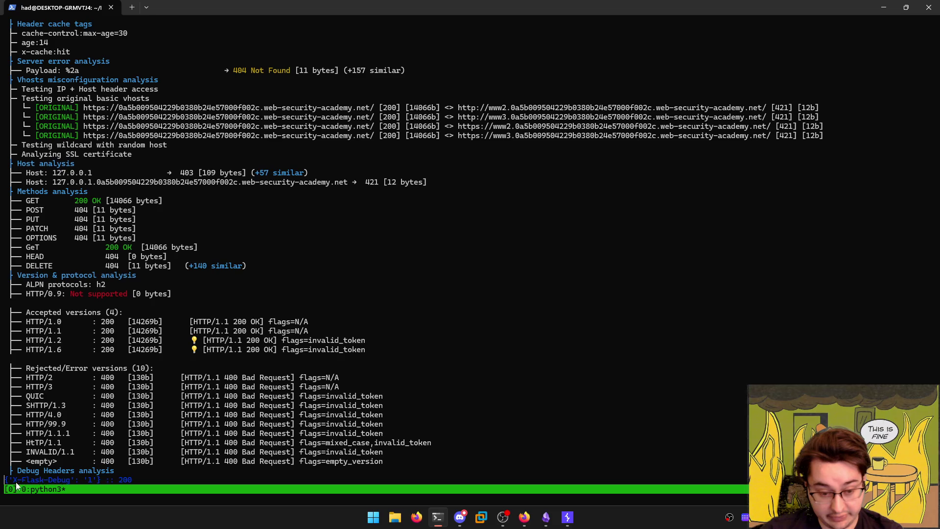
key(alt+Tab)
key(alt+Tab)
key(Tab)
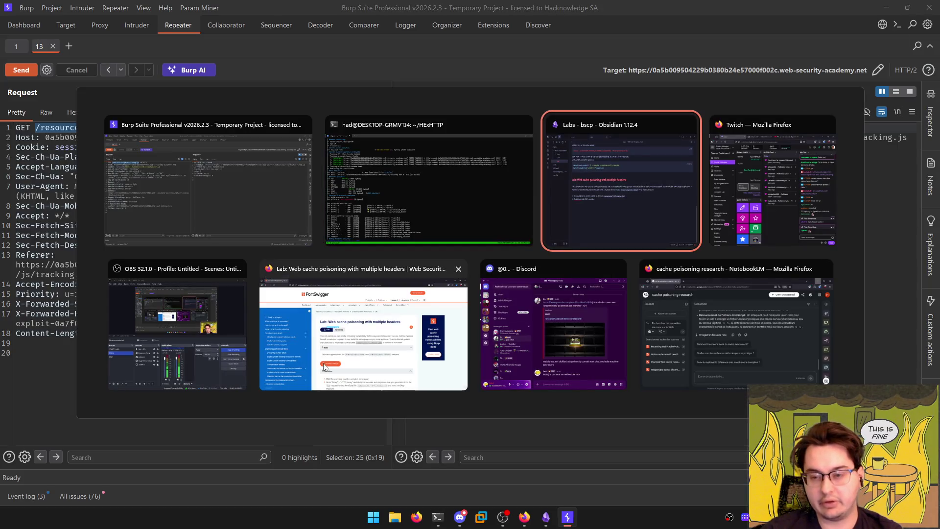
Review the lab's Solution on the PortSwigger page and collapse it
click(369, 345)
scroll(361, 227, down, 4)
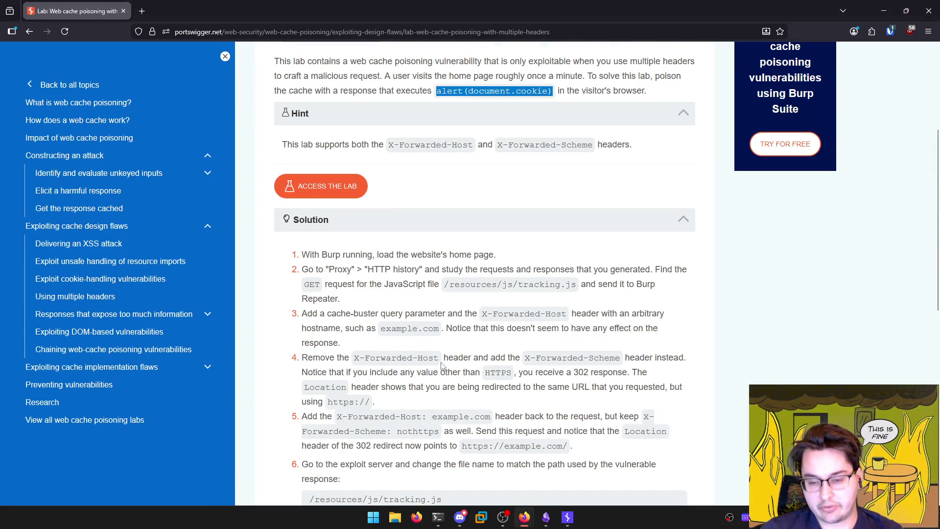
scroll(479, 304, up, 2)
click(417, 265)
key(alt+Tab)
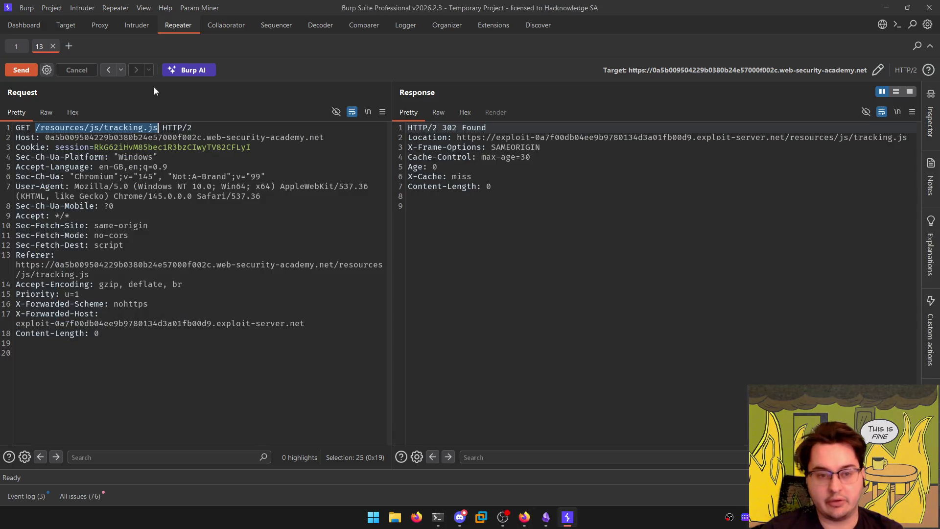
In Burp's Target issues, expand Status-code cache poisoning and select 'x-forwarded-scheme' in its advisory
click(99, 25)
click(66, 25)
click(136, 25)
click(49, 25)
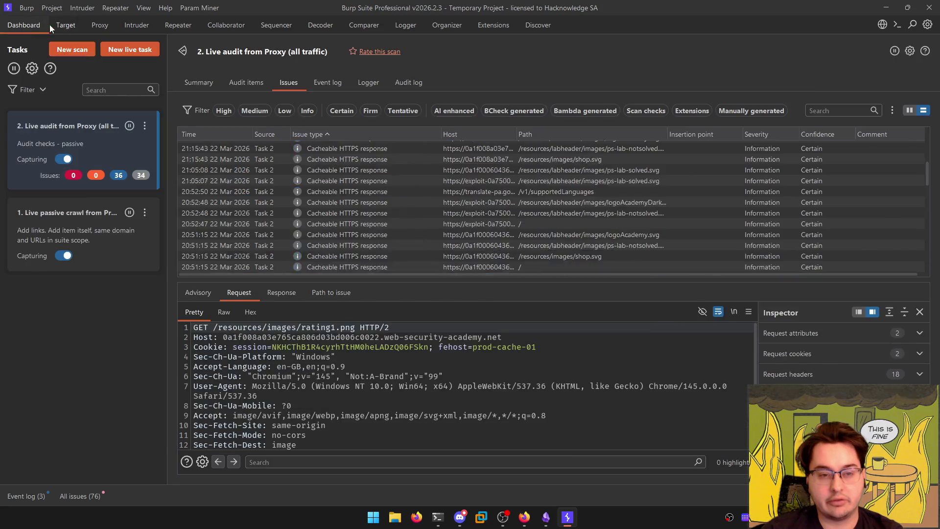
click(58, 26)
click(227, 91)
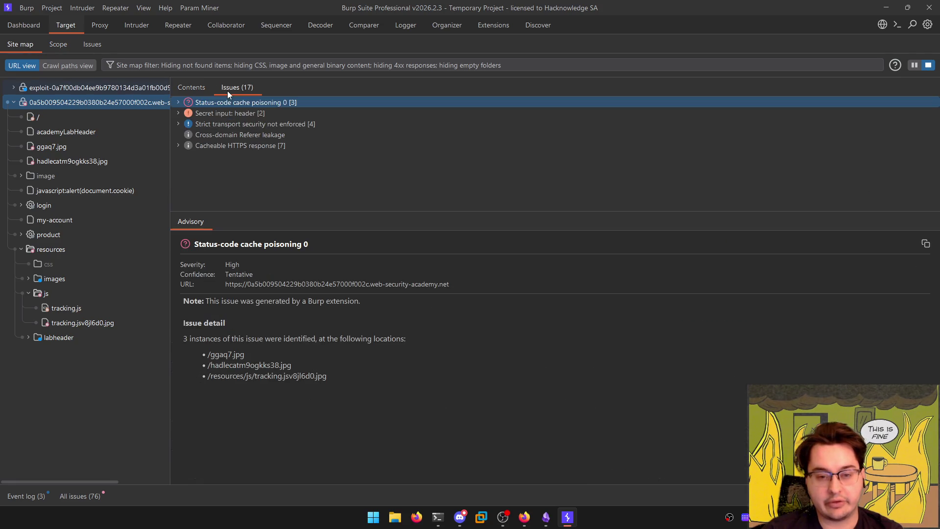
click(184, 101)
click(203, 124)
click(206, 134)
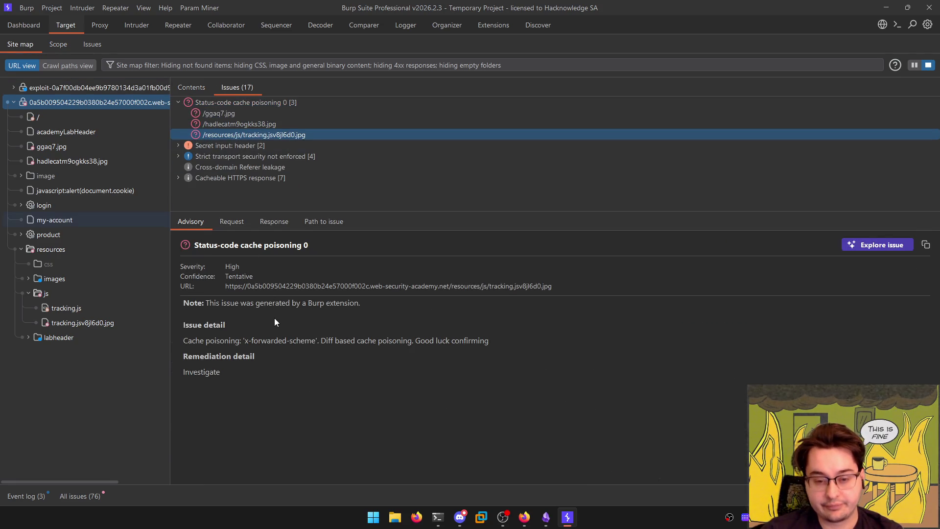
key(Up)
key(Up)
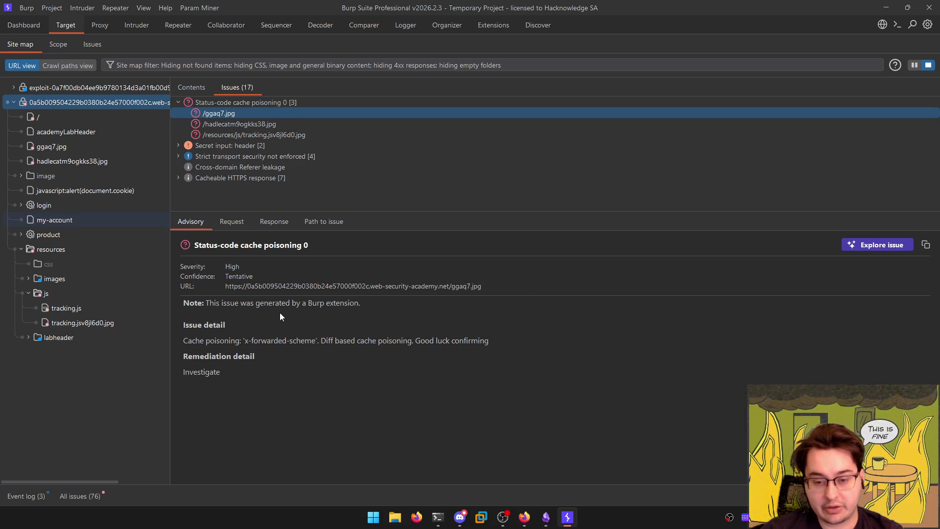
drag(264, 342, 315, 343)
key(ctrl+c)
Replace step 2's 'X-Forwarded-' with the pasted header name as inline code
key(alt+Tab)
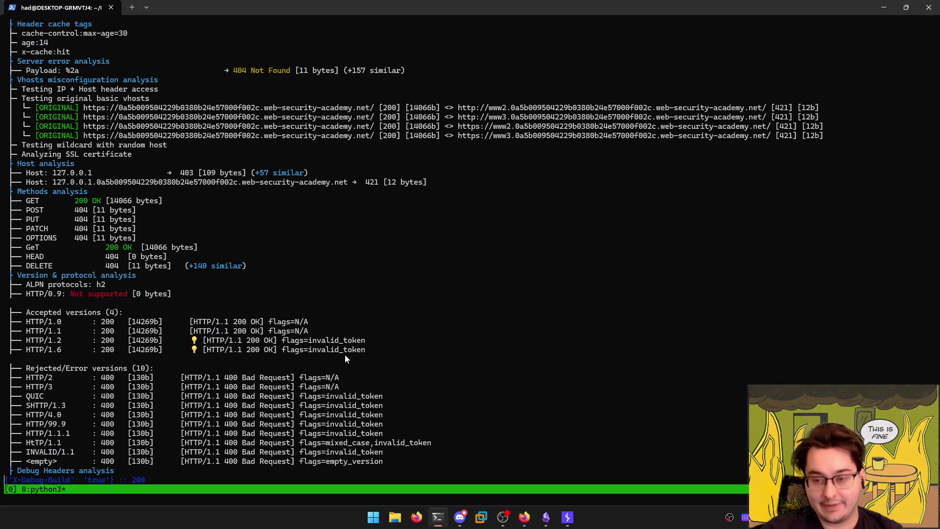
click(546, 517)
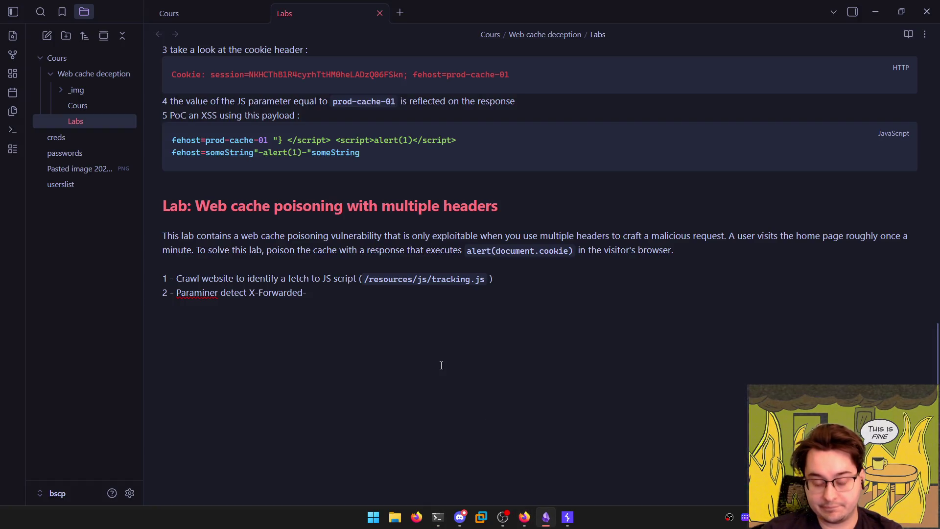
key(ctrl+shift+Left)
key(ctrl+shift+Left)
key(ctrl+shift+Left)
key(BackSpace)
text(`)
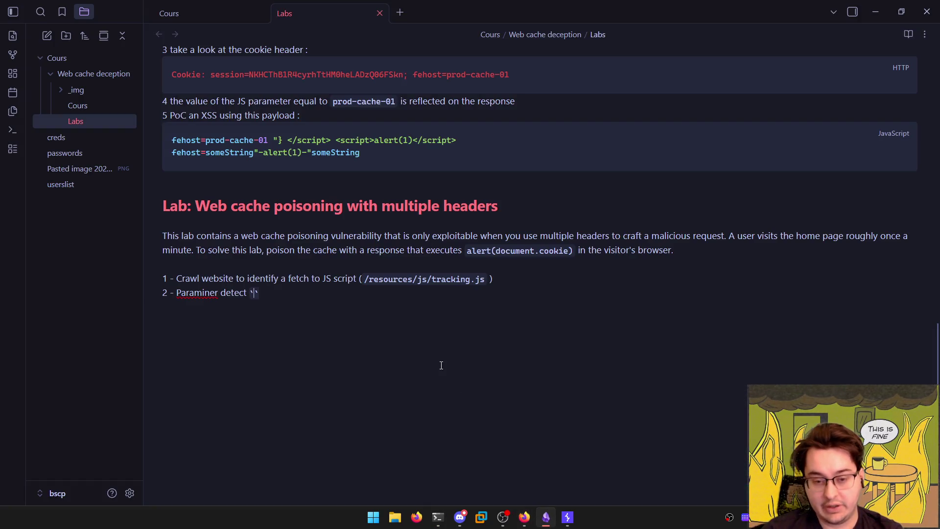
key(ctrl+v)
Capitalize the header name in step 2 to `X-Forwarded-Scheme`
key(Right)
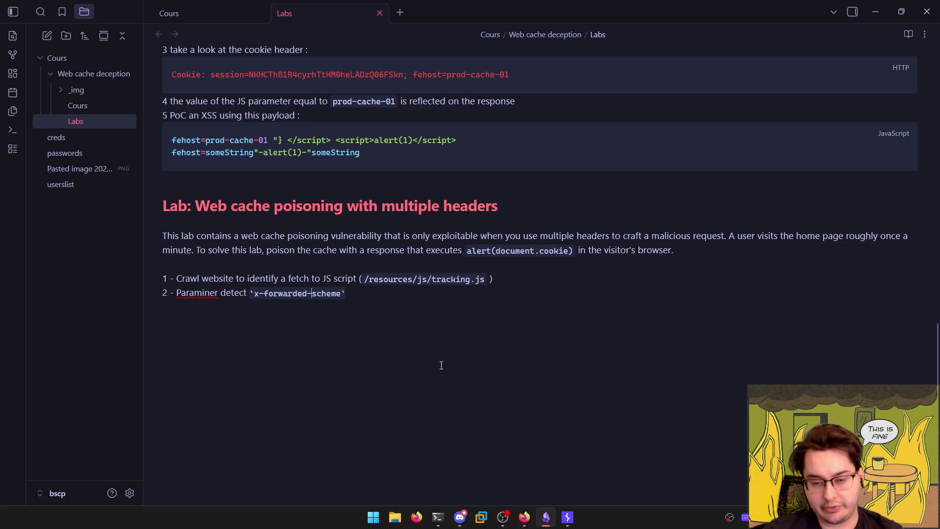
key(Delete)
text(S)
key(ctrl+Left)
key(Delete)
text(F)
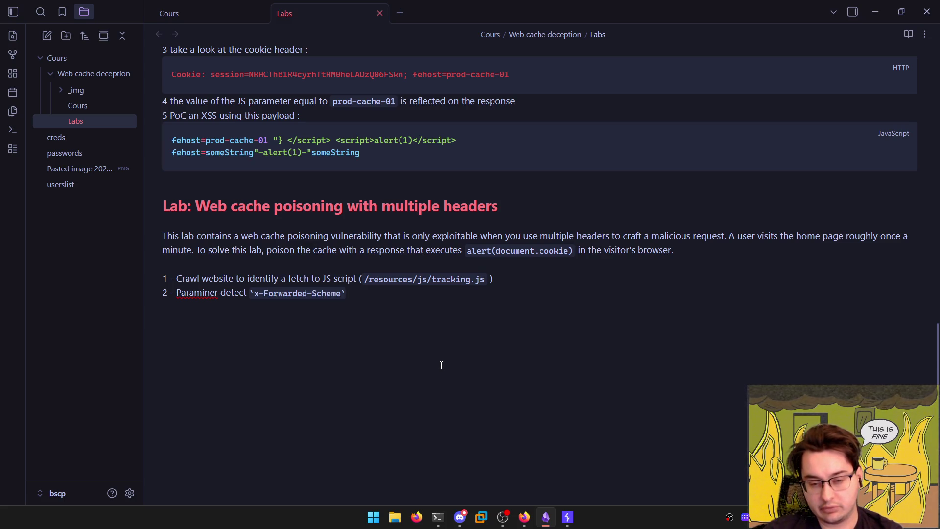
key(shift+Left)
text(X)
key(End)
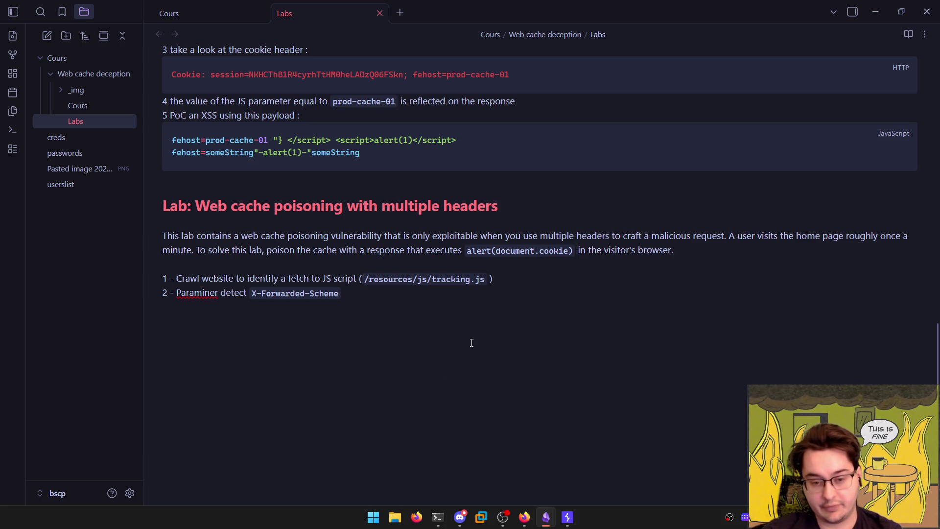
Check the nohttps scheme value in Burp's Repeater request and return to the notes
key(alt+Tab)
key(alt+Tab)
click(677, 217)
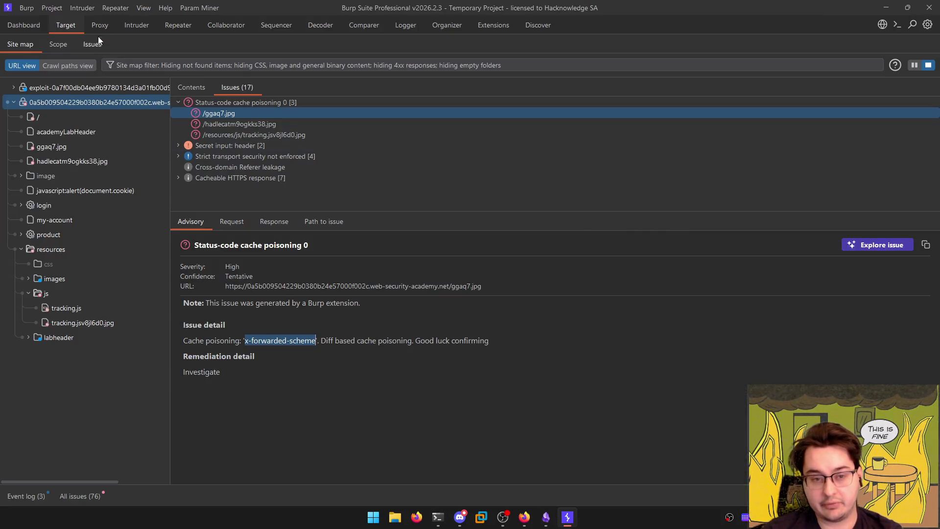
click(188, 30)
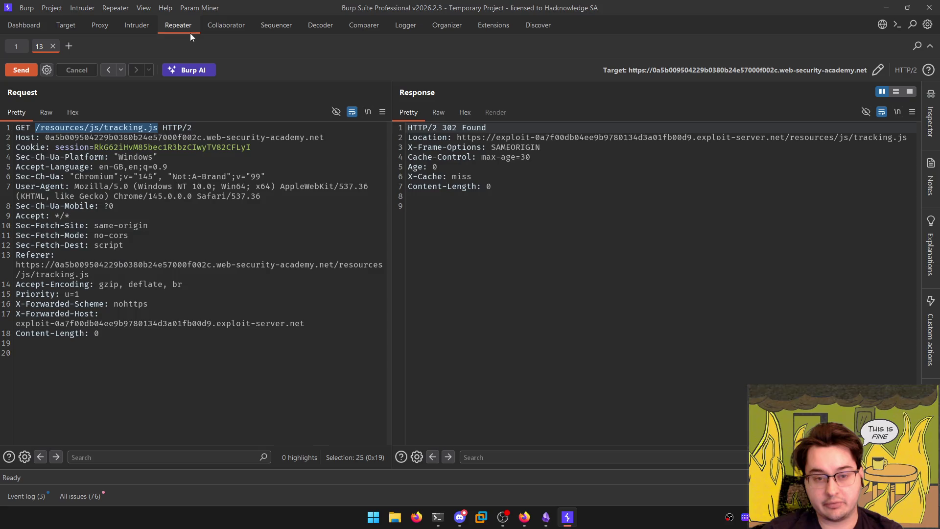
double_click(130, 304)
key(alt+Tab)
key(alt+Tab)
click(382, 355)
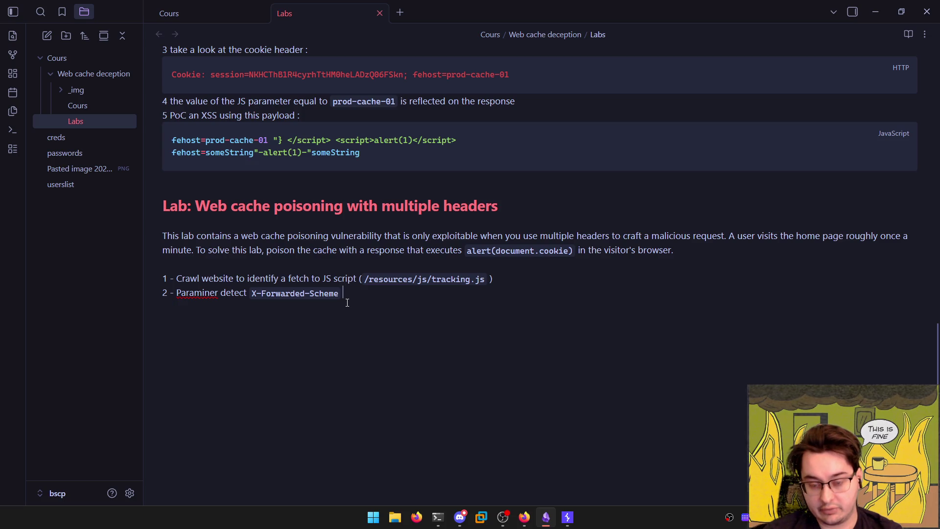
Add the bullet 'With `https` as value -> 200' under step 2
text(Wi)
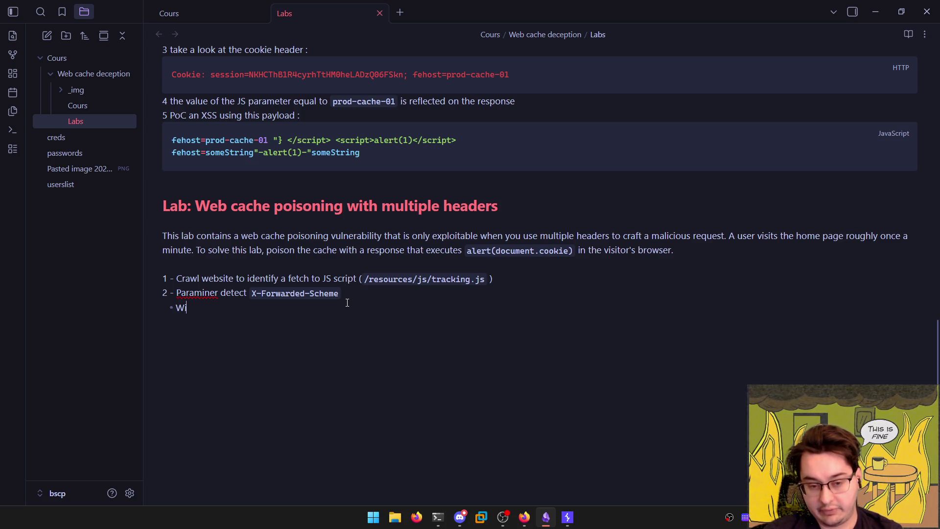
text(th the httpos)
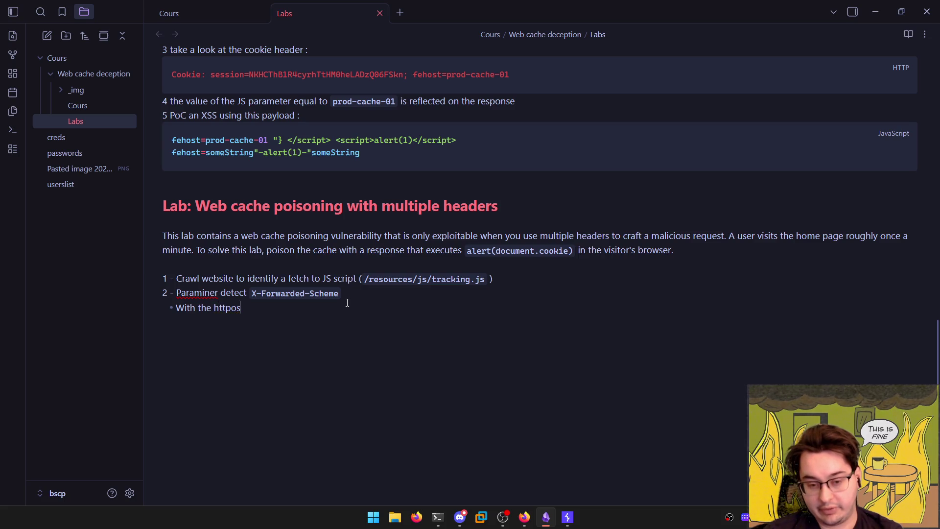
key(BackSpace)
key(BackSpace)
text(s `)
key(BackSpace)
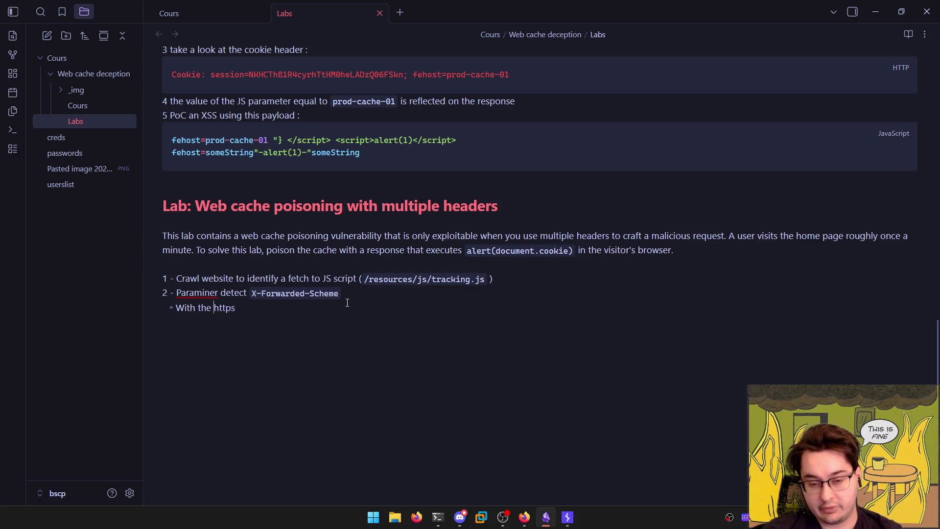
key(ctrl+shift+Left)
text(``)
key(BackSpace)
key(BackSpace)
key(BackSpace)
key(Right)
key(Right)
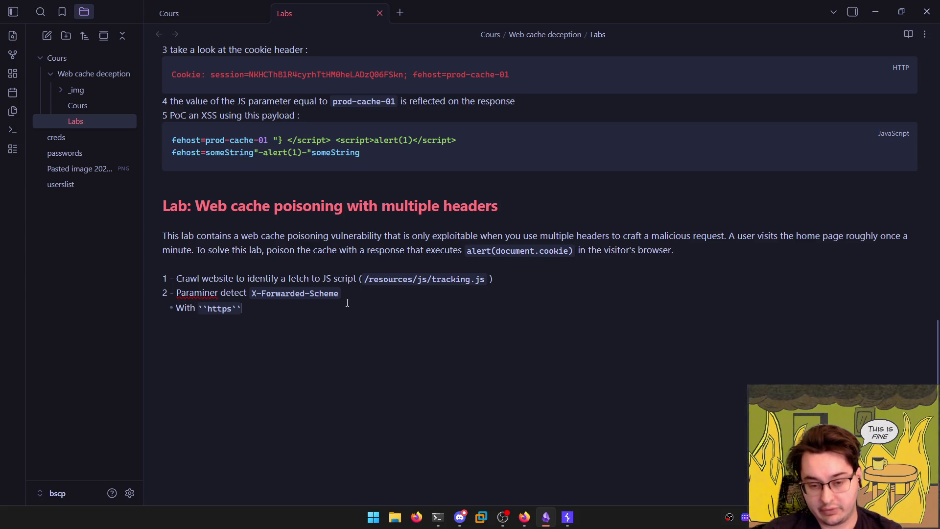
text(as value ->)
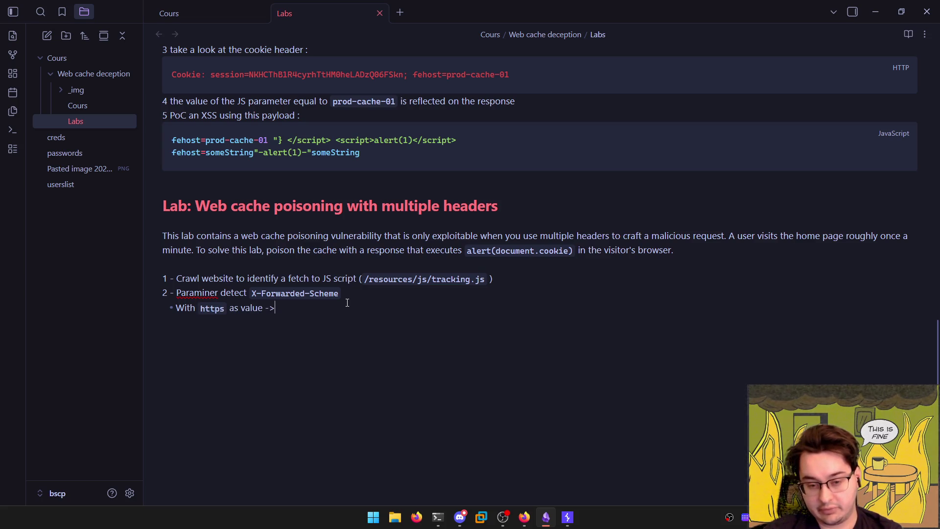
text( 200 )
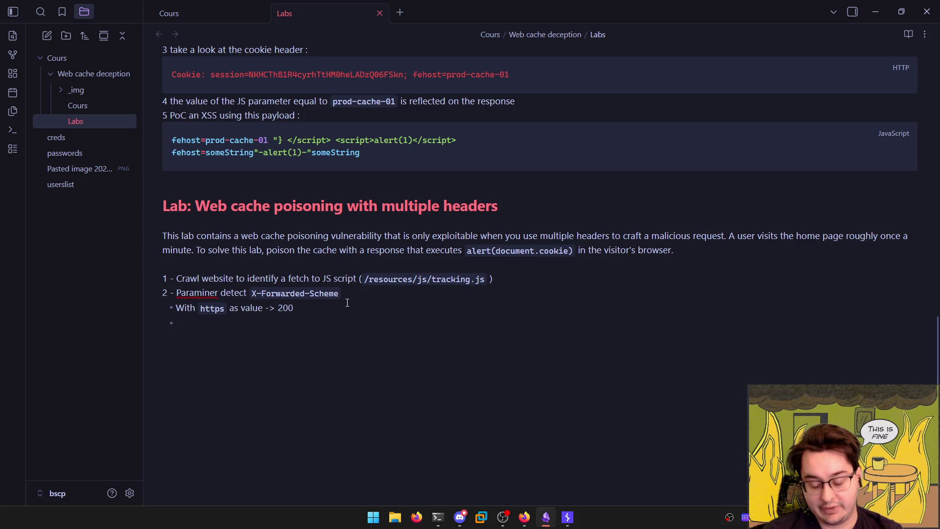
text(With)
Begin a second bullet, 'With something like random…', about a random scheme value
key(ctrl+BackSpace)
text(With )
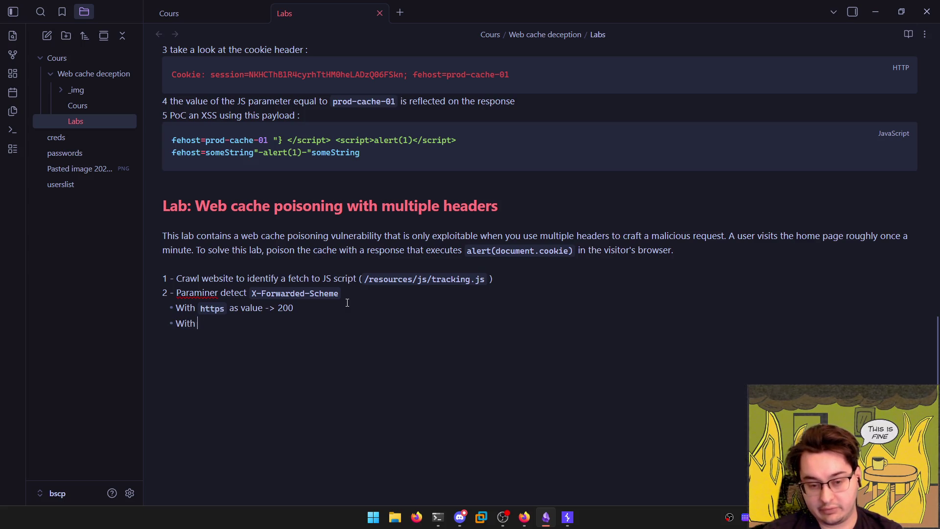
text(somet)
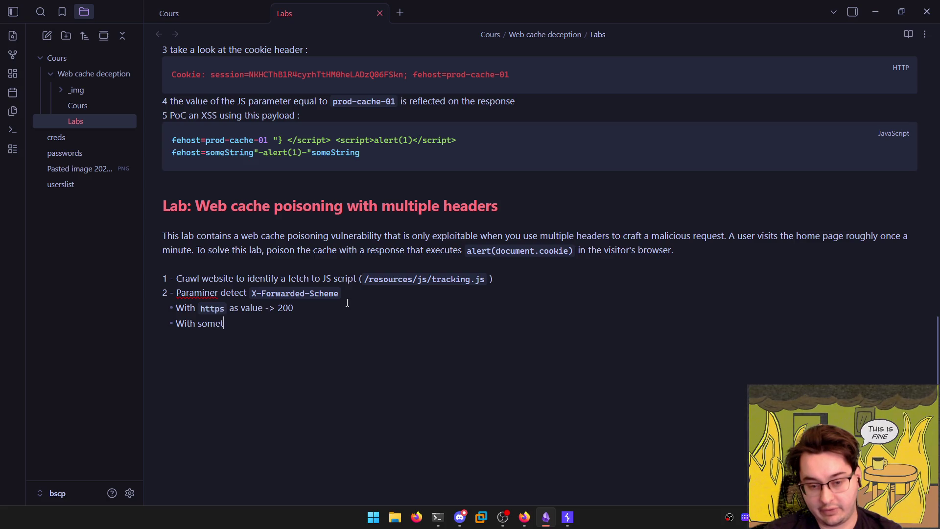
text(hing like )
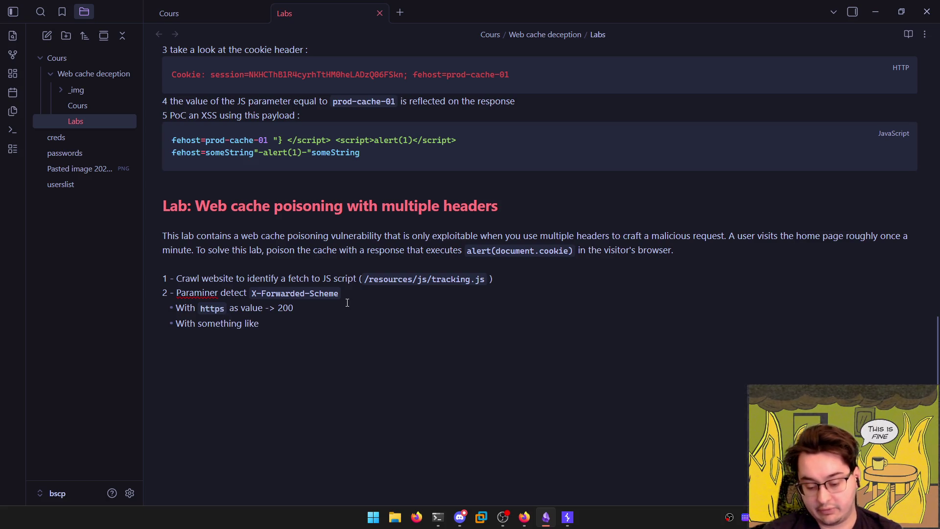
text(random)
key(BackSpace)
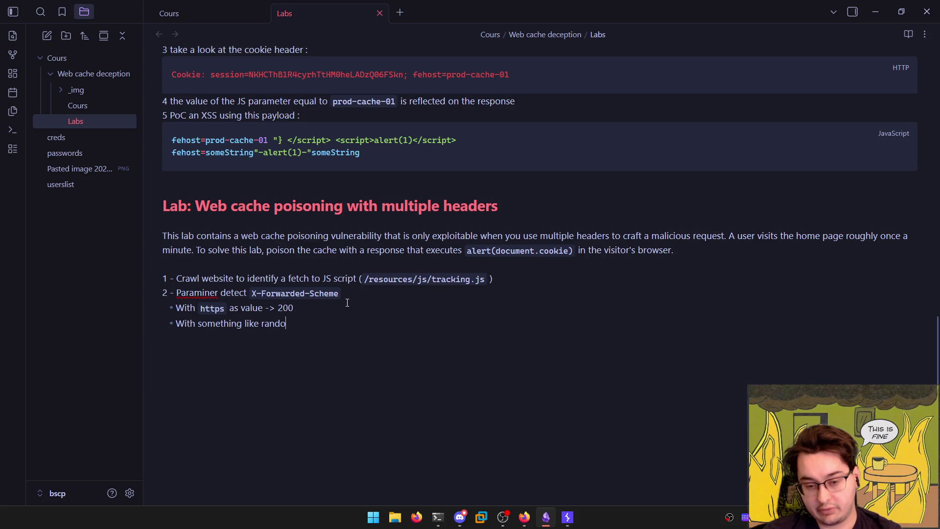
text(mdata)
key(alt+Tab)
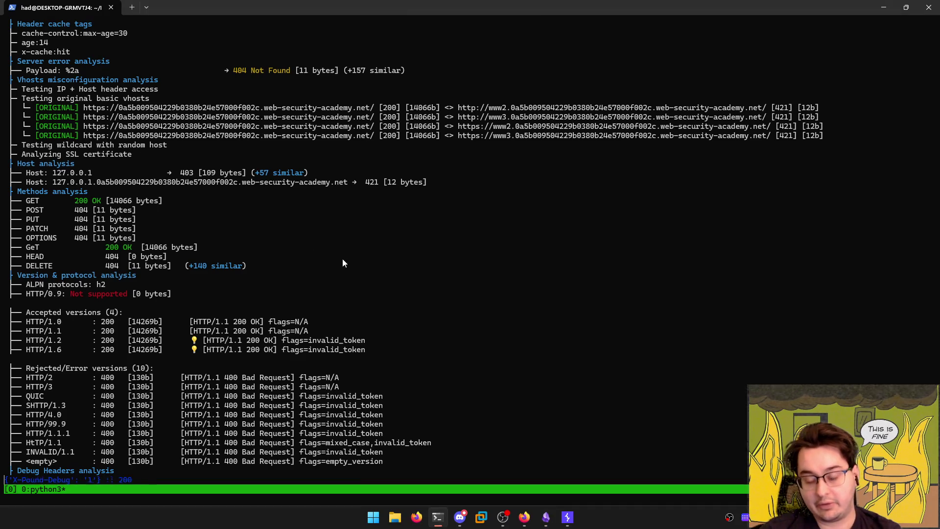
Resend tracking.js with X-Forwarded-Scheme 'random bla' for a 200, then reopen the nohttps request's 302
key(alt+Tab)
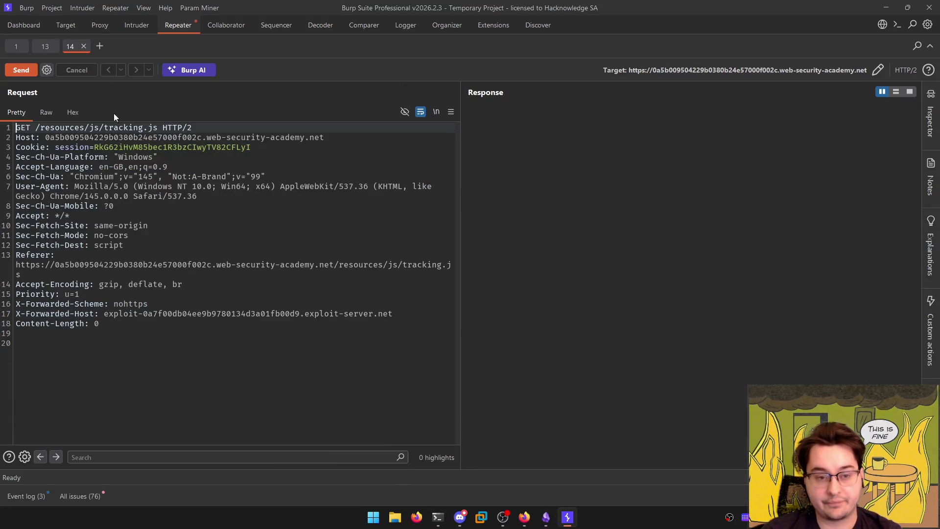
double_click(139, 304)
text(ran)
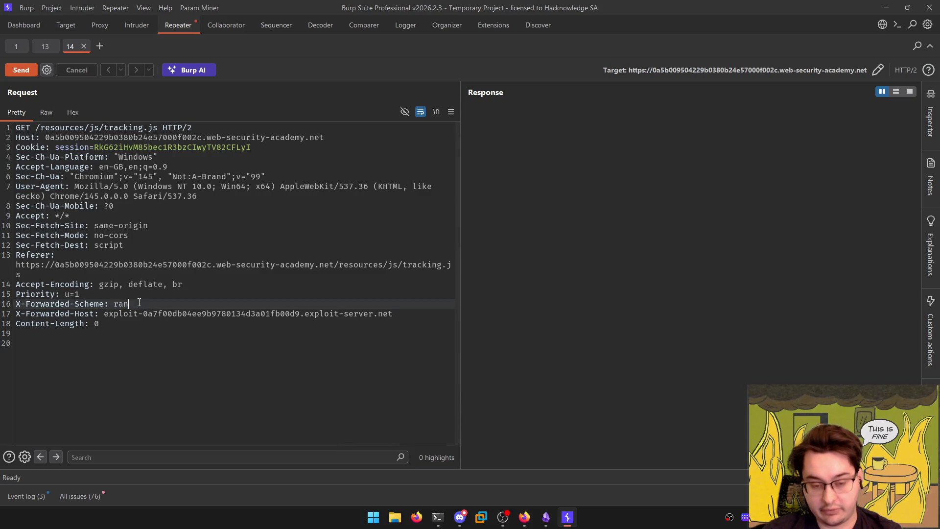
text(dom bla)
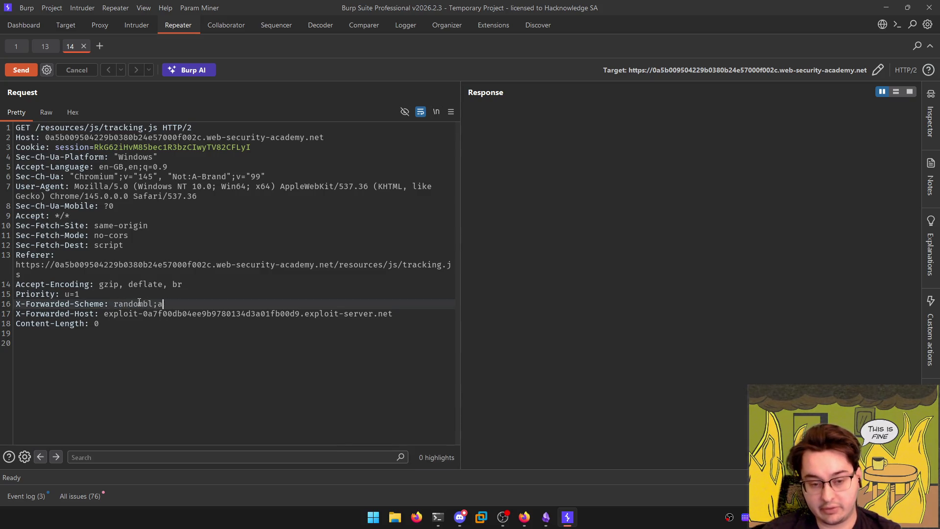
key(ctrl+space)
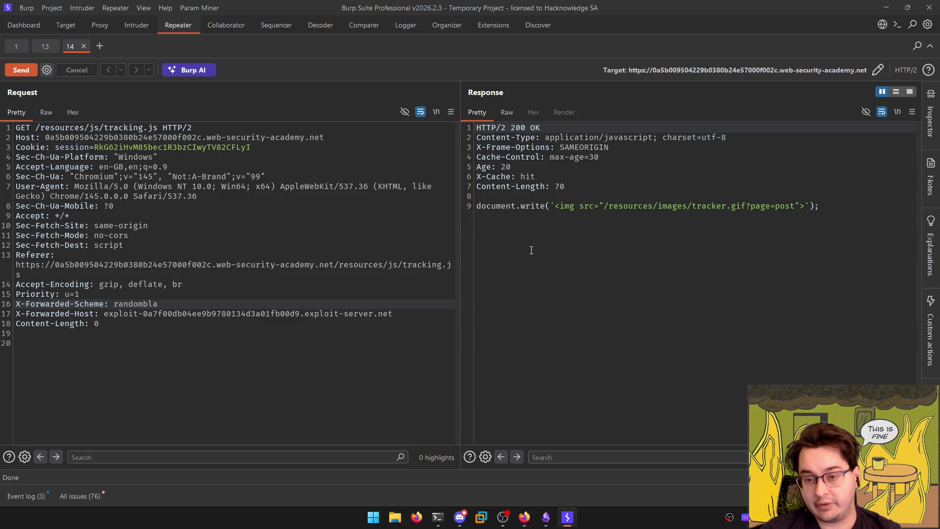
click(336, 366)
key(ctrl+space)
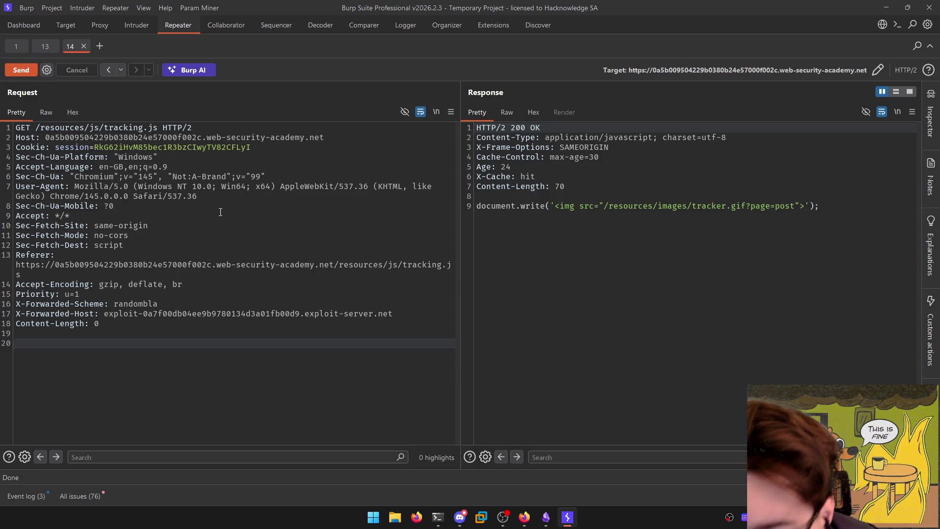
key(ctrl+space)
key(ctrl+space)
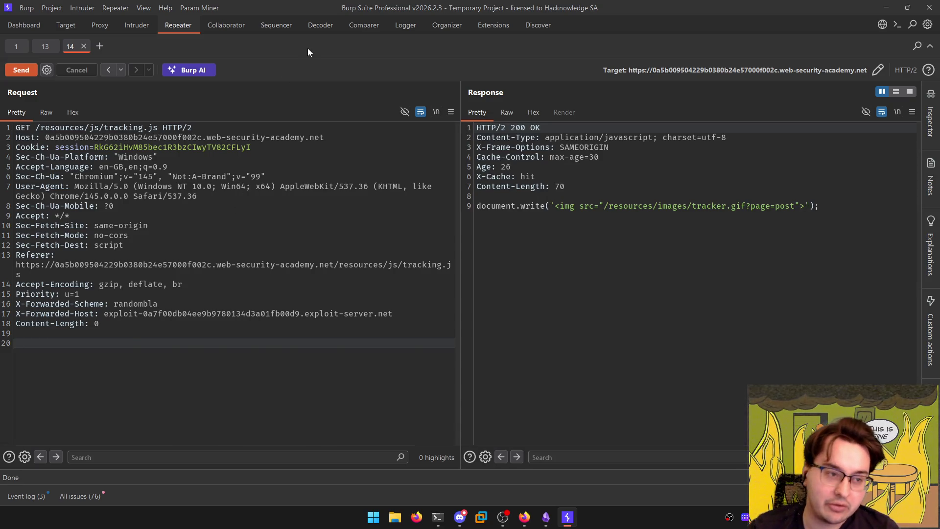
key(alt+Tab)
key(alt+Tab)
click(40, 46)
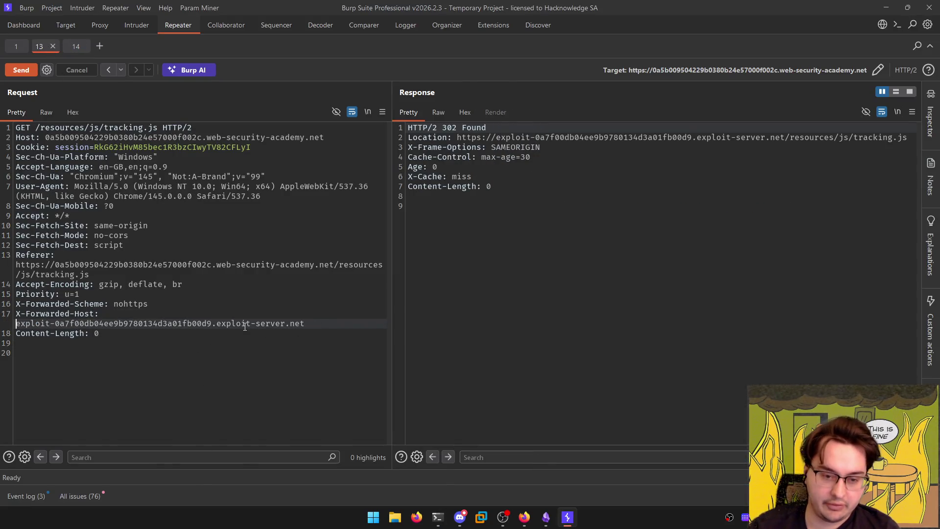
key(alt+Tab)
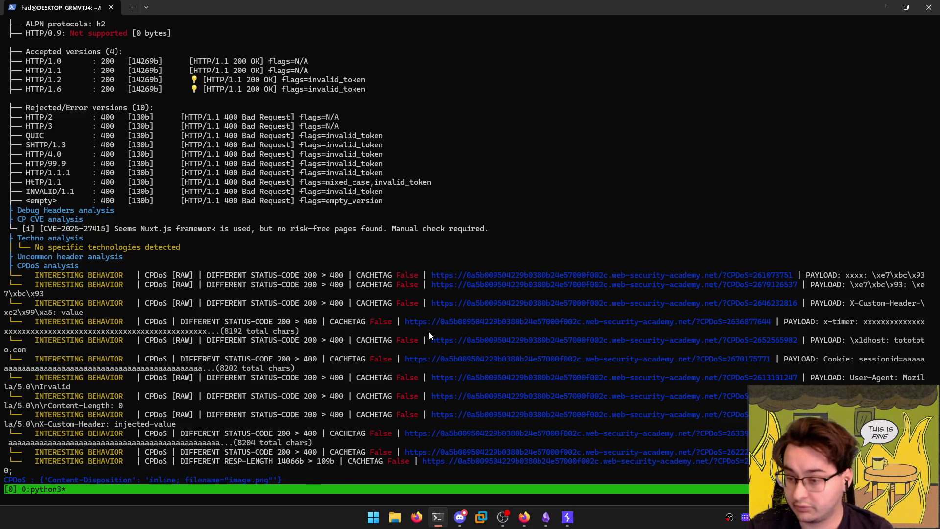
Rewrite the second bullet as 'With `nohttps` value -> 302 with this response structure'
key(alt+Tab)
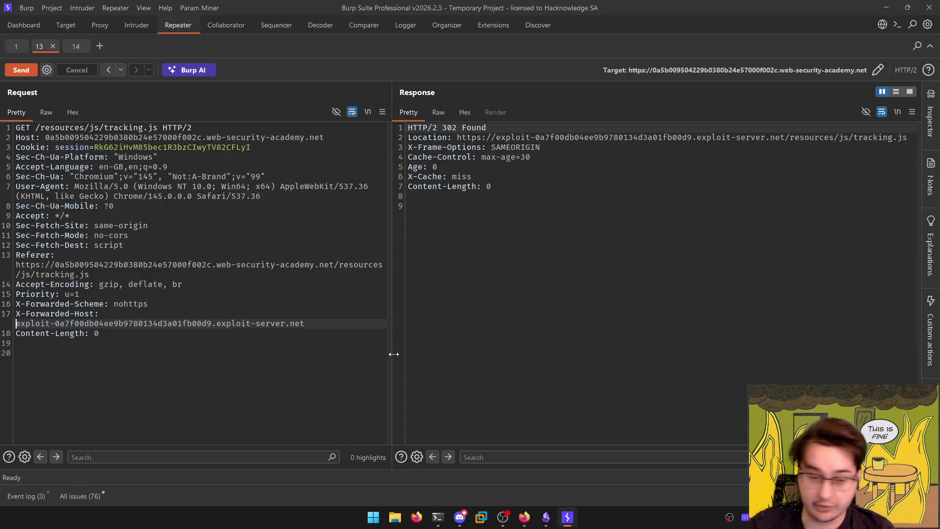
key(alt+Tab)
key(alt+Tab)
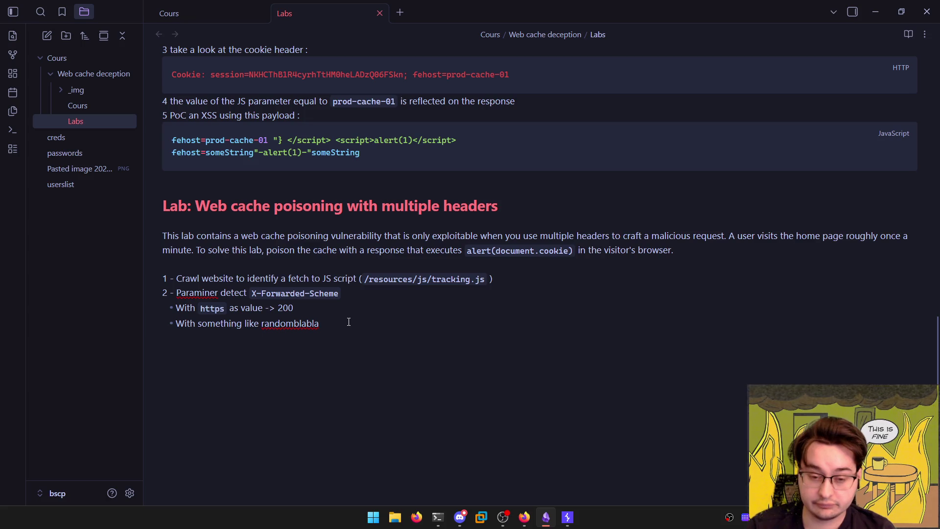
key(ctrl+BackSpace)
text(nio)
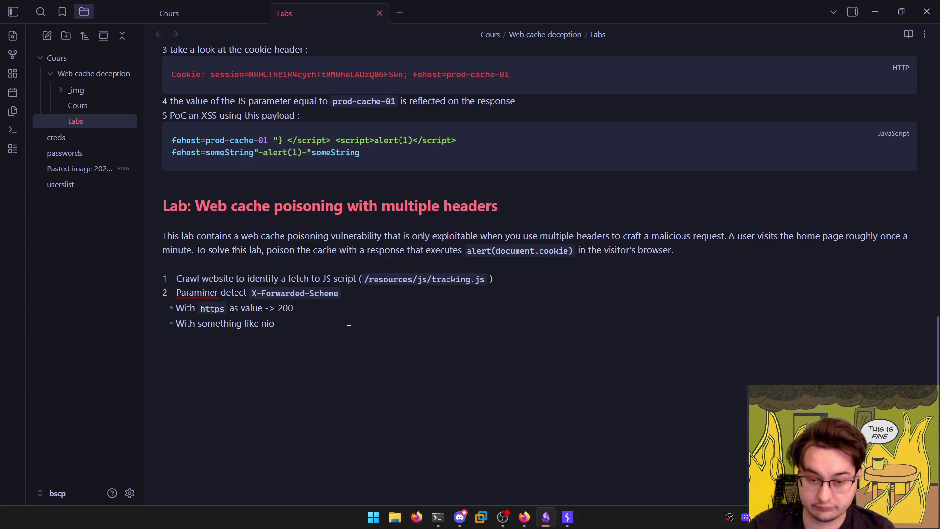
key(ctrl+BackSpace)
key(ctrl+BackSpace)
key(ctrl+BackSpace)
text(n)
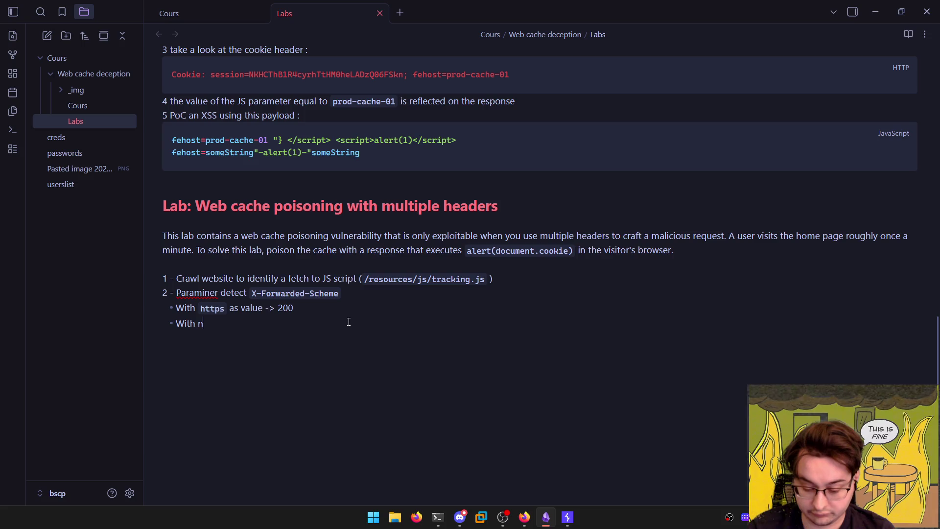
text(ohttps)
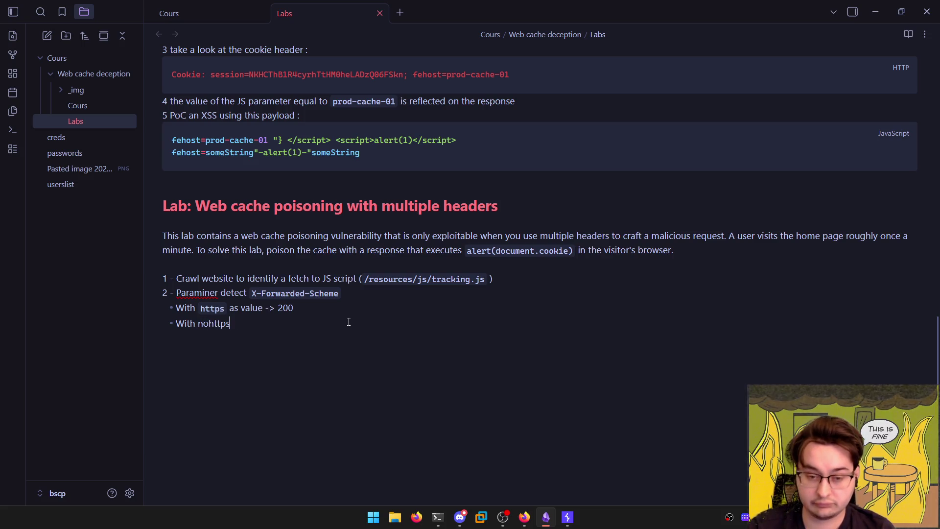
key(ctrl+shift+Left)
text(`)
key(End)
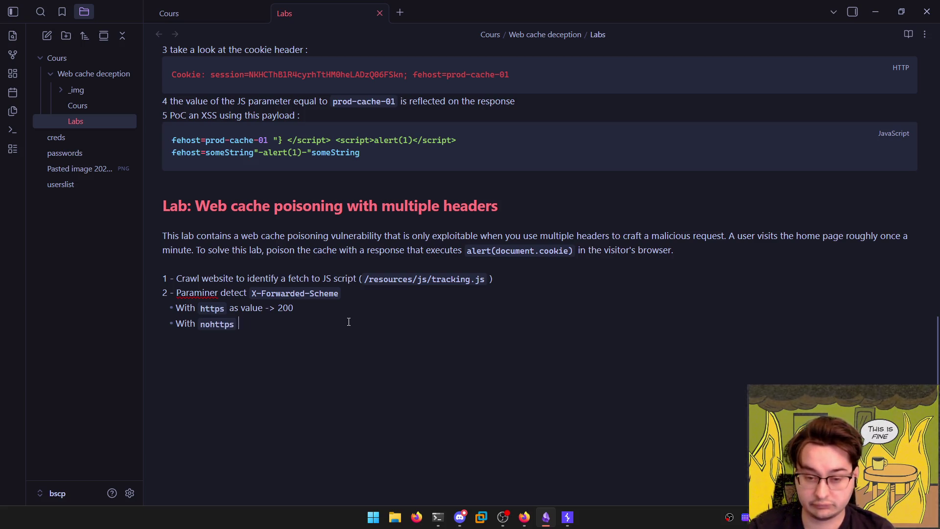
text(value -)
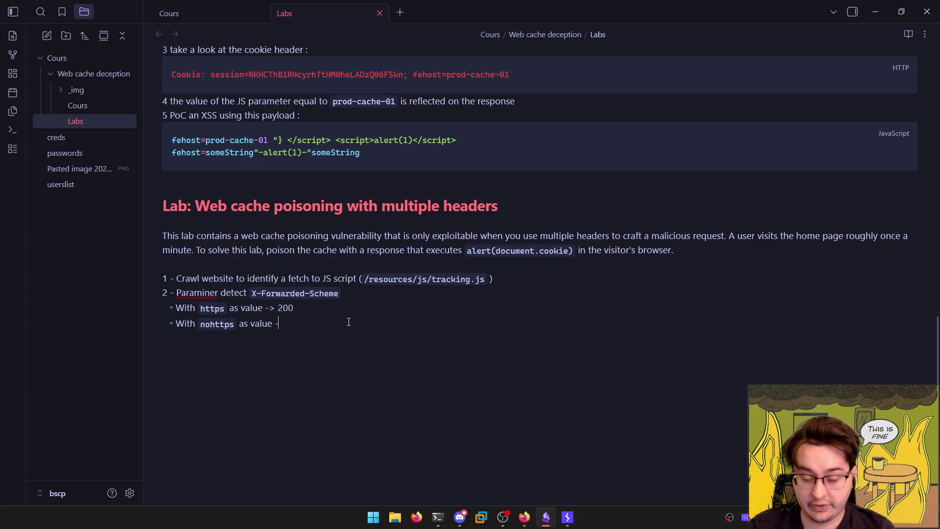
text(> 302 )
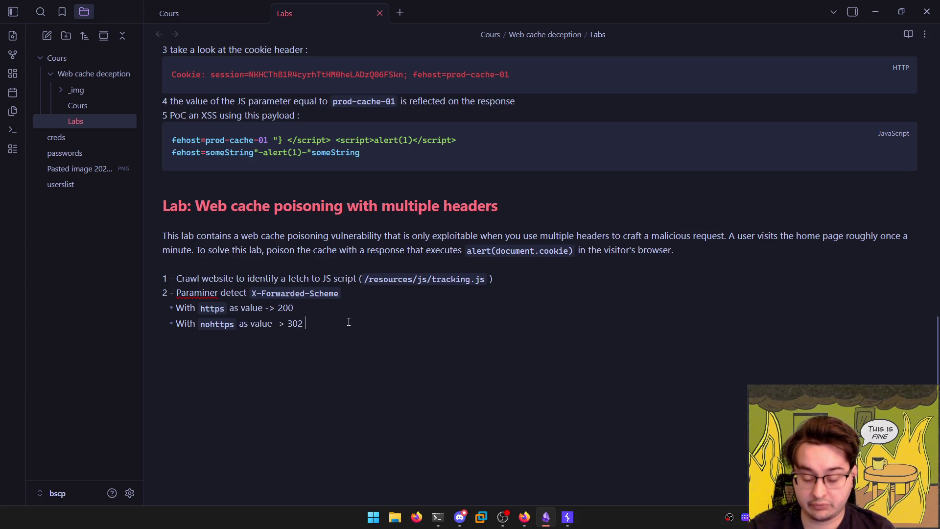
text(with this response)
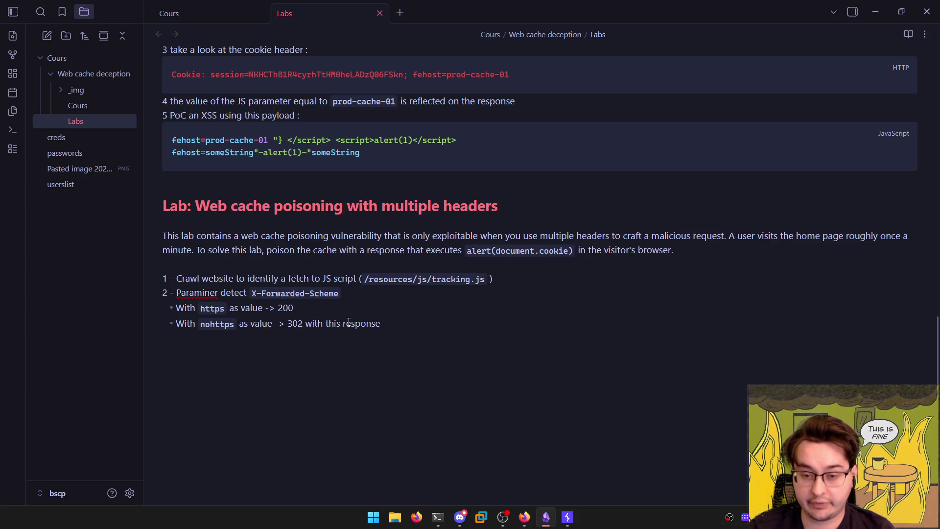
text( struct)
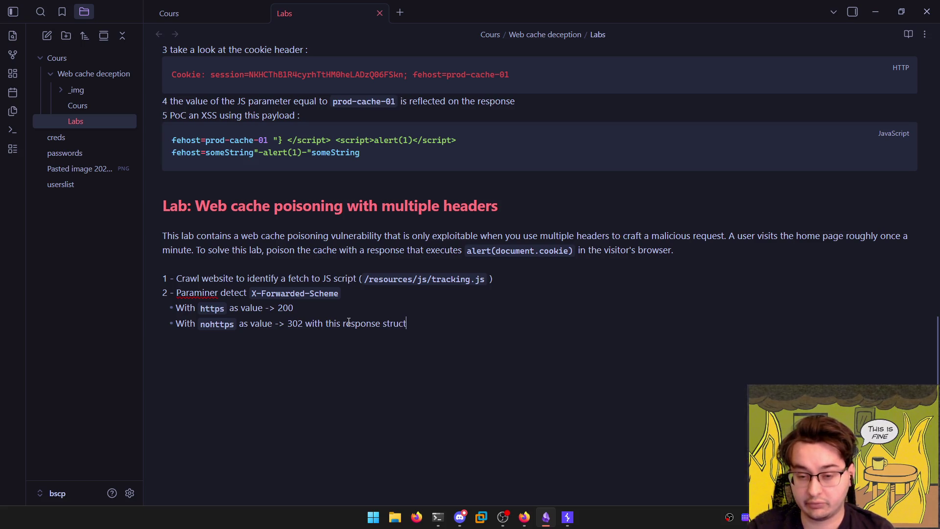
text(ure)
Start a ```js code block on a new line below the bullet
key(Return)
key(Return)
text(```js)
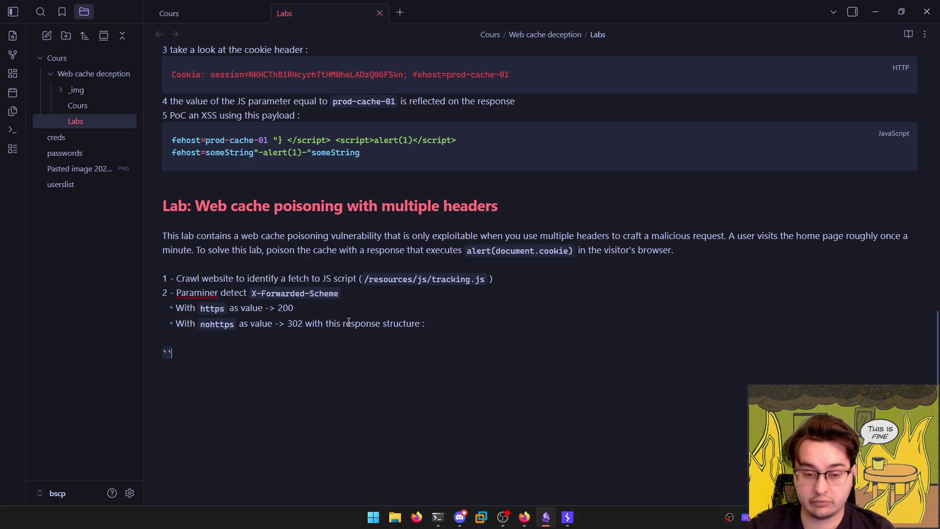
key(Return)
Change the code block's language tag from js to http
key(alt+Tab)
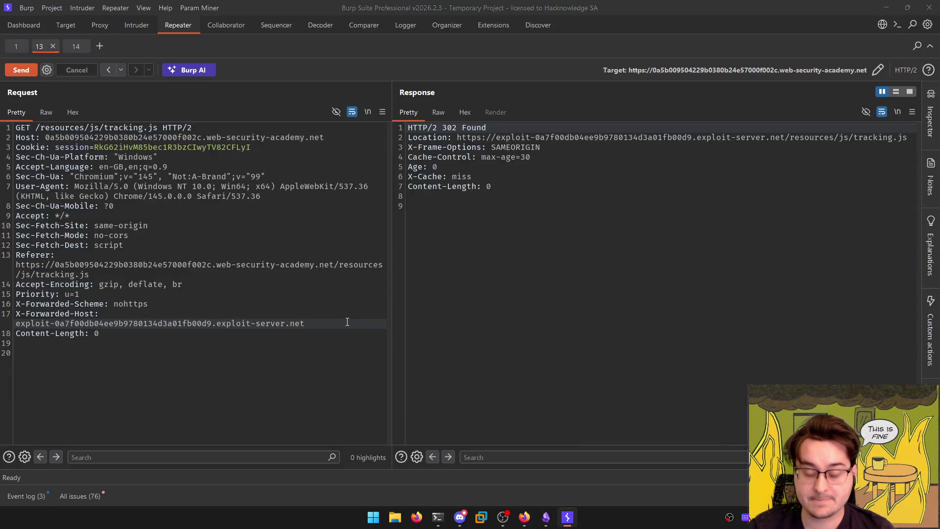
key(alt+Tab)
key(BackSpace)
key(BackSpace)
key(BackSpace)
text(http)
key(Return)
Paste the 302 response from Burp into the http code block and check it in reading view
key(alt+Tab)
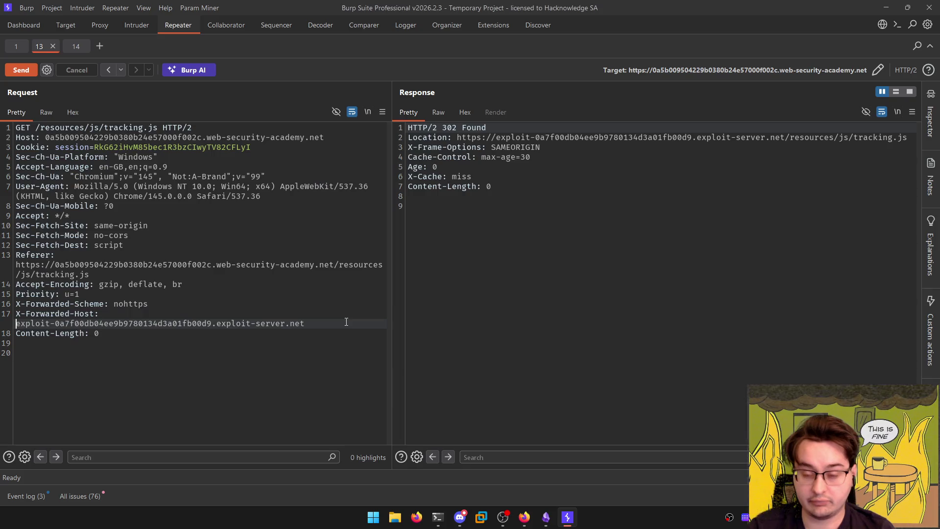
click(666, 292)
key(ctrl+a)
key(ctrl+c)
key(alt+Tab)
key(ctrl+v)
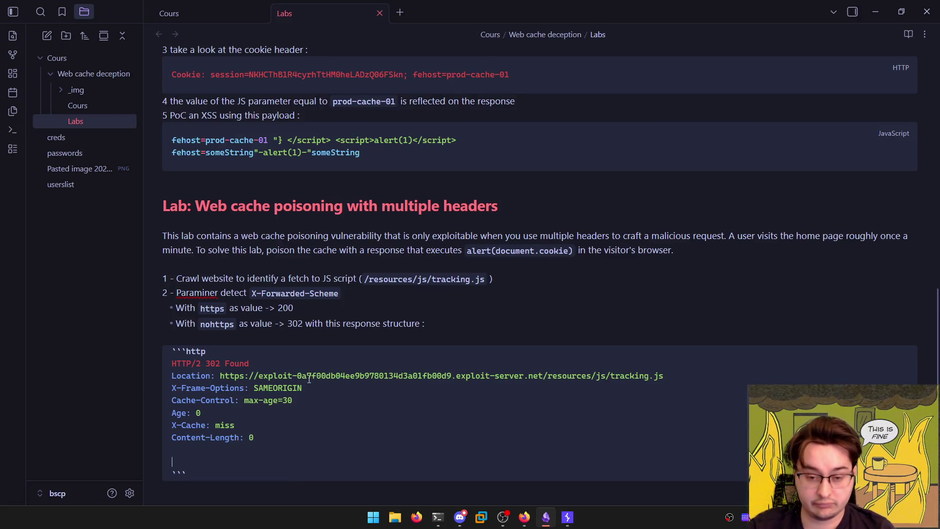
scroll(299, 376, down, 3)
key(ctrl+e)
scroll(351, 353, down, 1)
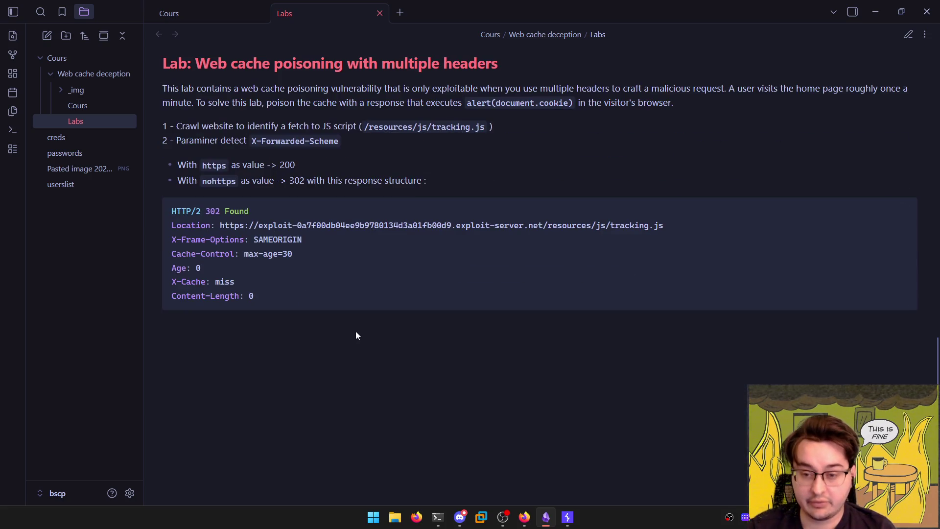
key(alt+Tab)
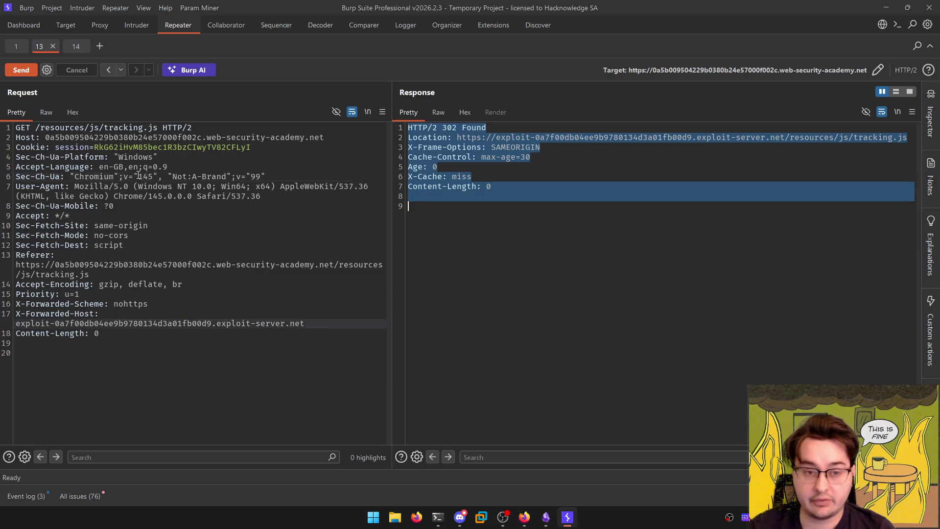
Resend the X-Forwarded-Scheme: randombla request in Repeater tab 14 and copy that header line
click(75, 46)
click(220, 194)
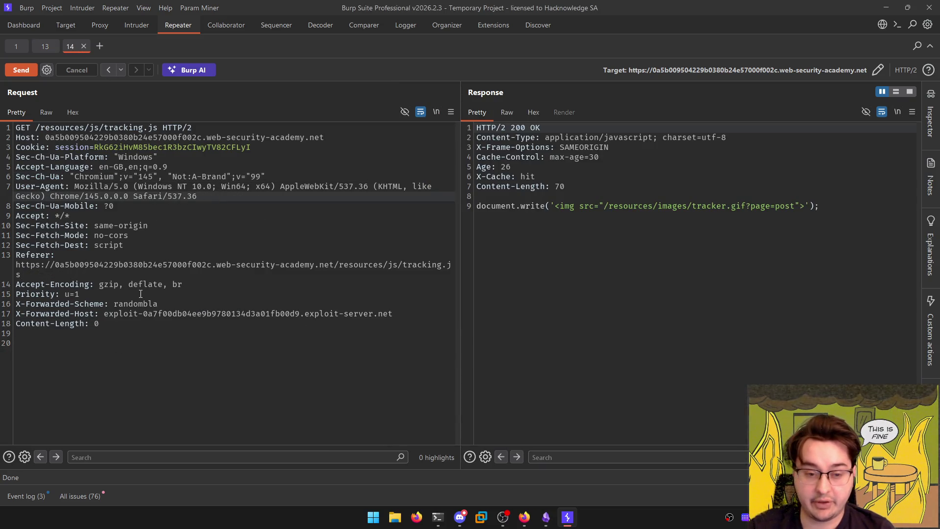
click(159, 305)
key(ctrl+space)
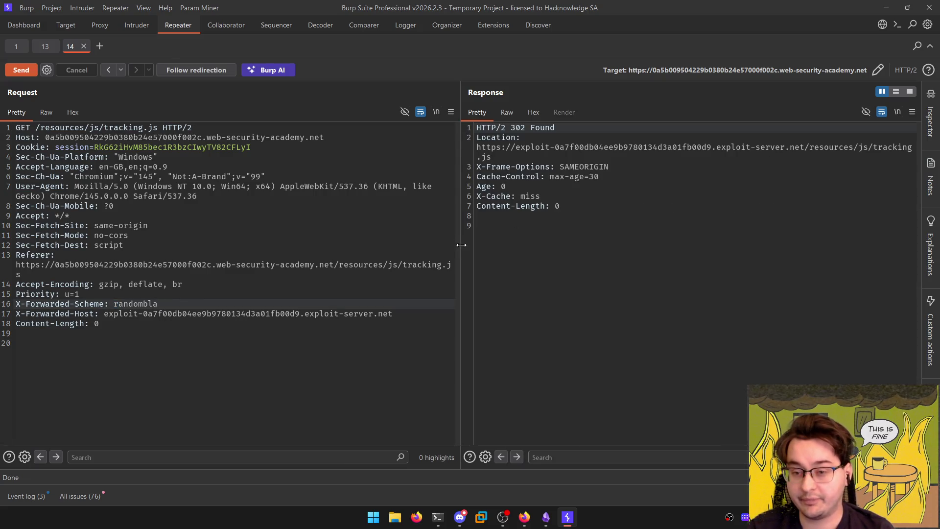
drag(461, 243, 386, 238)
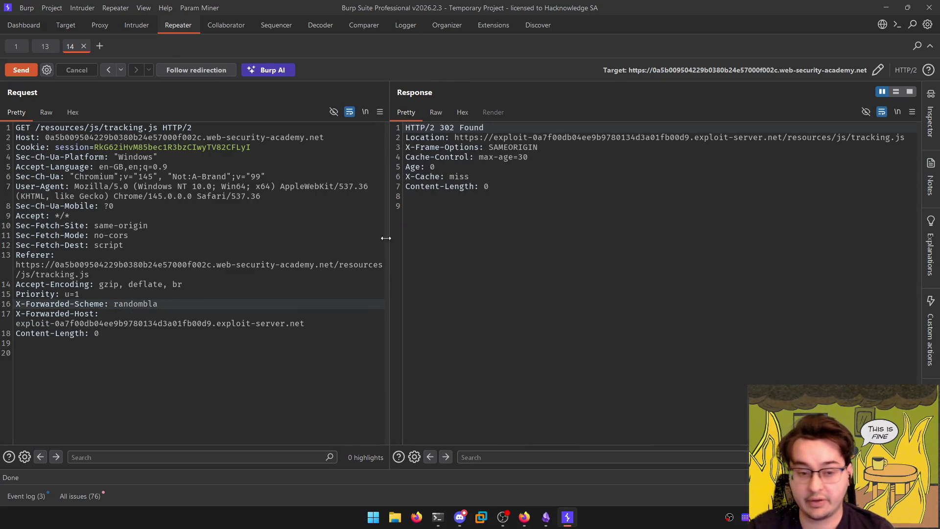
triple_click(120, 304)
key(ctrl+c)
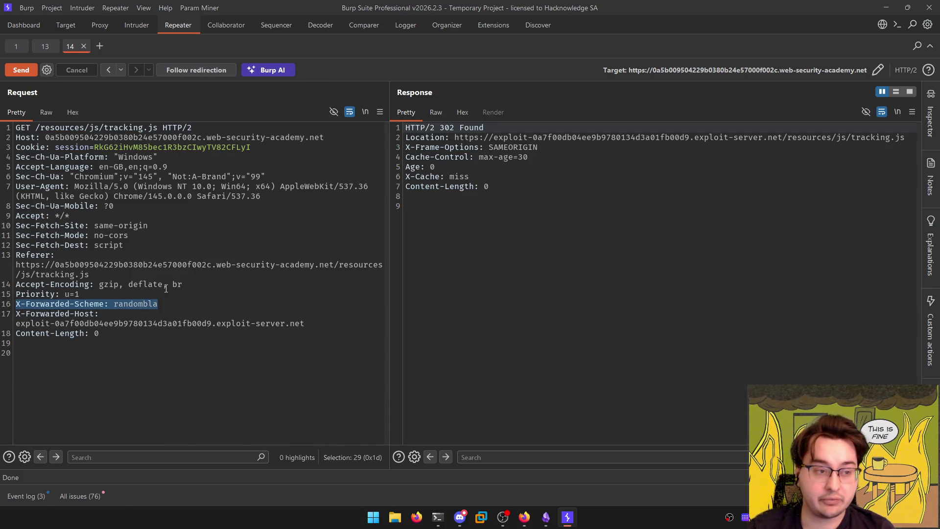
key(alt+Tab)
key(ctrl+e)
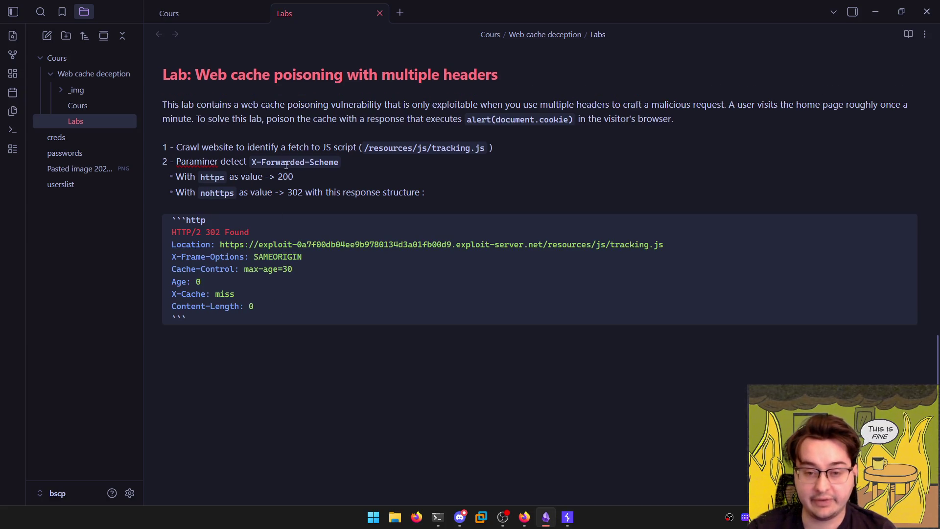
Replace nohttps in the second bullet with the inline-code header `X-Forwarded-Scheme: randombla`
double_click(218, 193)
text(X-Forwarded-Scheme: randombla)
key(ctrl+z)
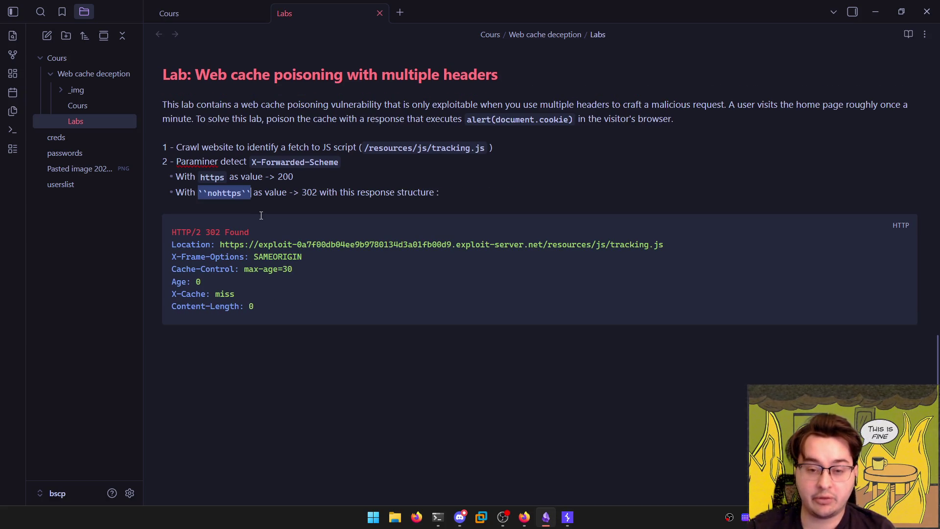
key(ctrl+v)
key(ctrl+shift+Left)
key(ctrl+shift+Left)
key(ctrl+shift+Left)
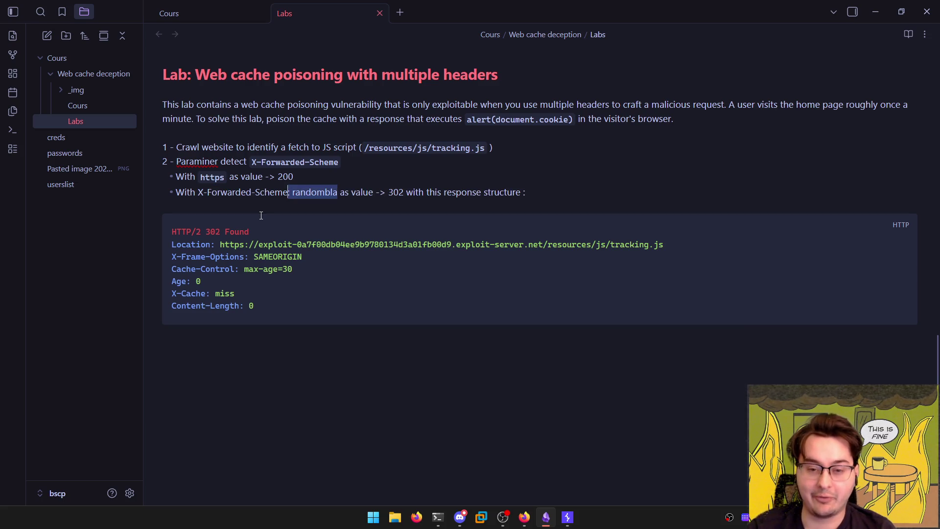
text(`)
Make the first bullet read `X-Forwarded-Scheme: https` -> 200 and view it in reading mode
key(Up)
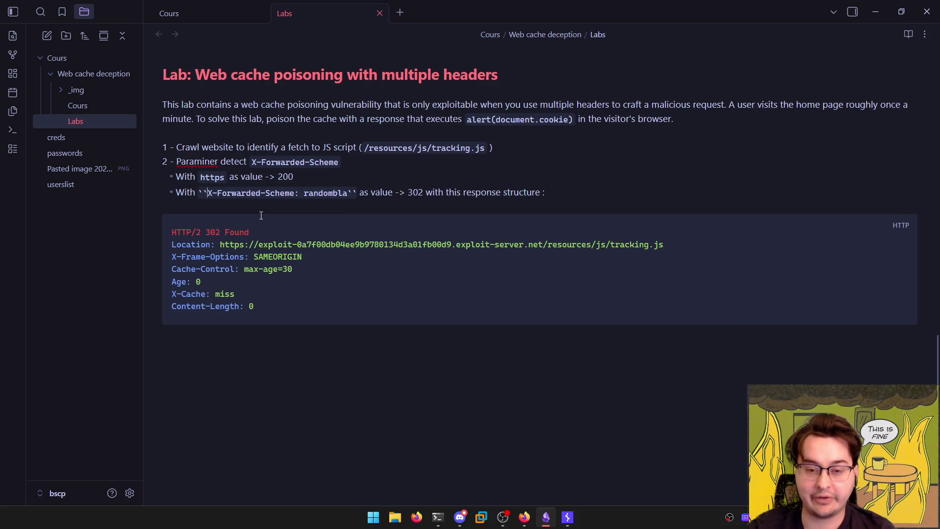
key(ctrl+shift+Right)
text(`)
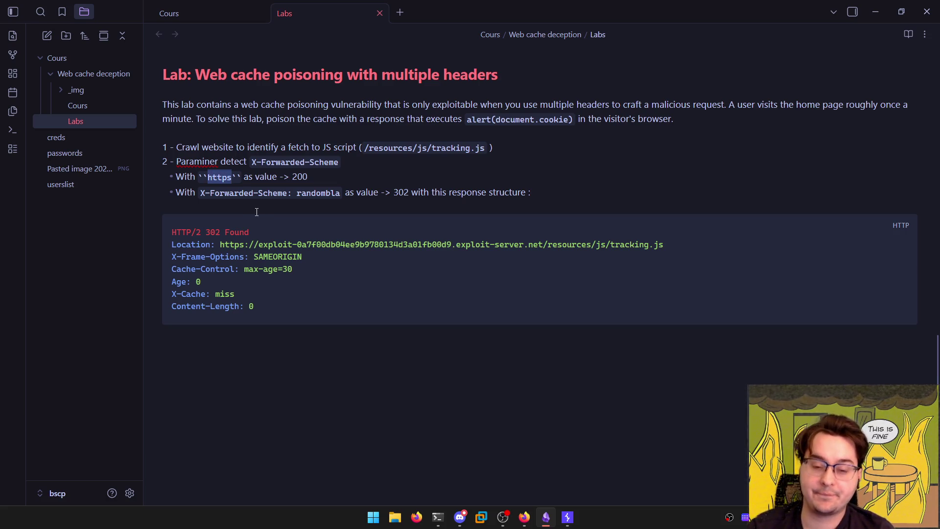
key(ctrl+v)
key(BackSpace)
key(BackSpace)
key(BackSpace)
text(https)
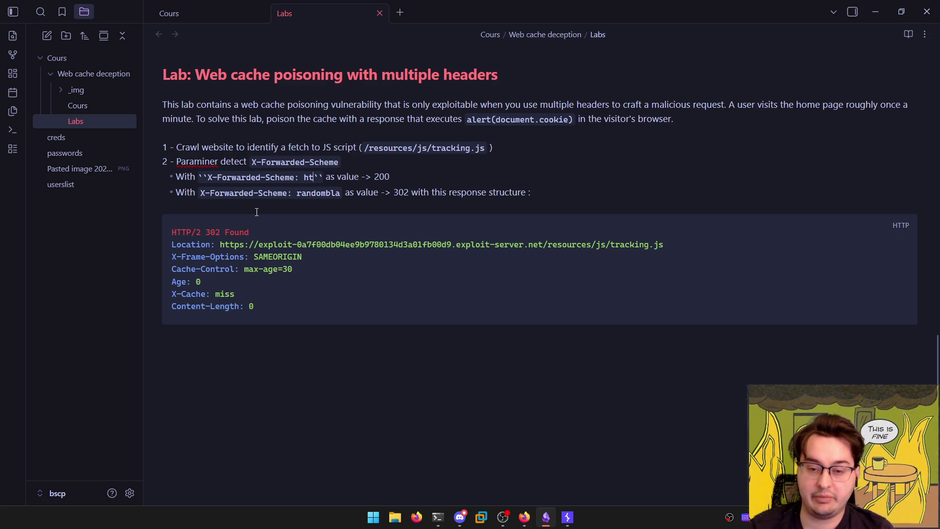
key(ctrl+e)
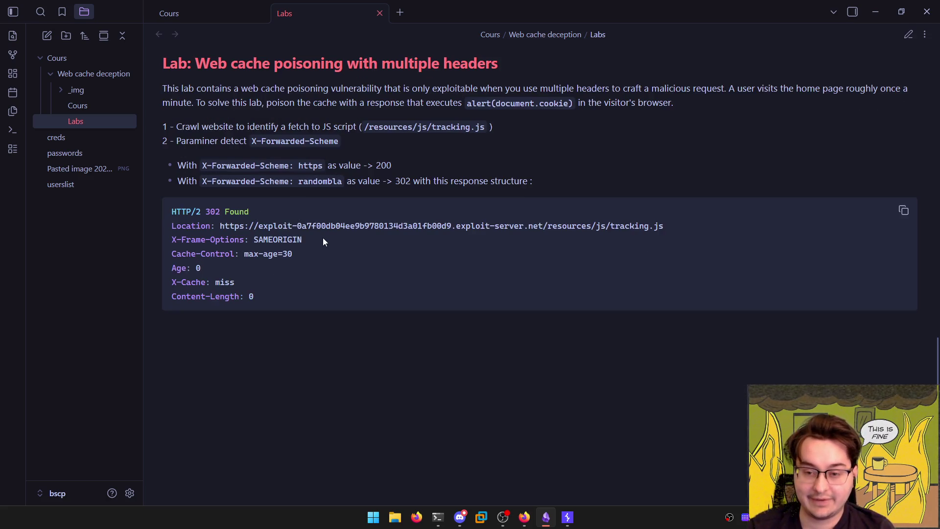
key(alt+Tab)
click(554, 218)
Set X-Forwarded-Host to poc, resend to get the poc redirect, and copy the whole request
key(ctrl+a)
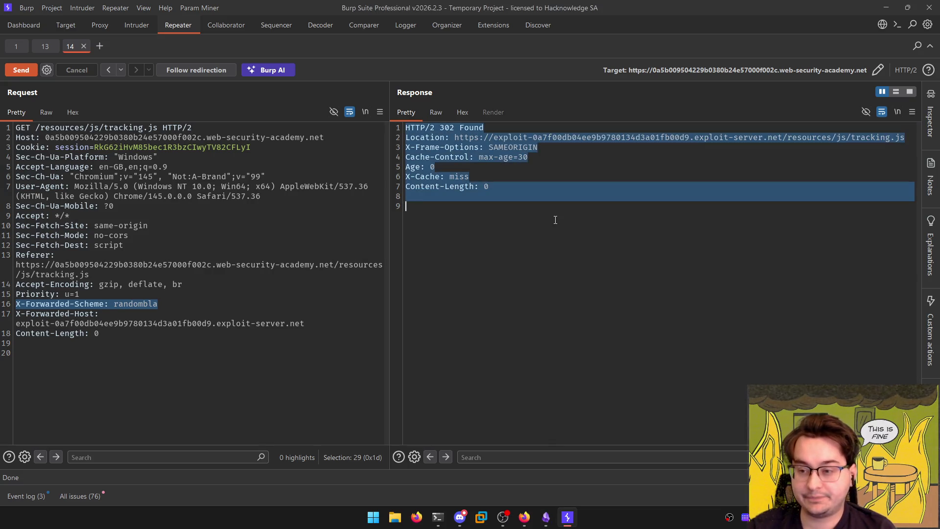
click(248, 306)
drag(326, 323, 10, 327)
text(poc)
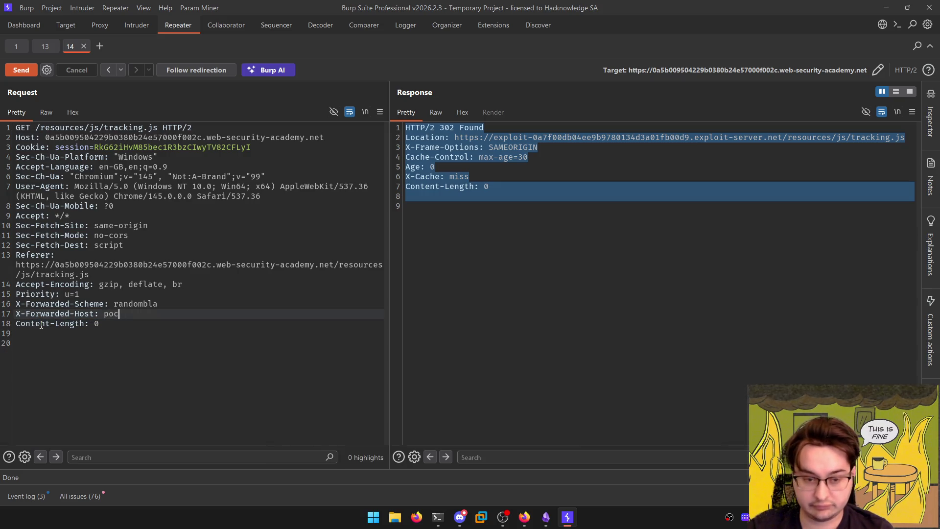
key(ctrl+space)
key(ctrl+space)
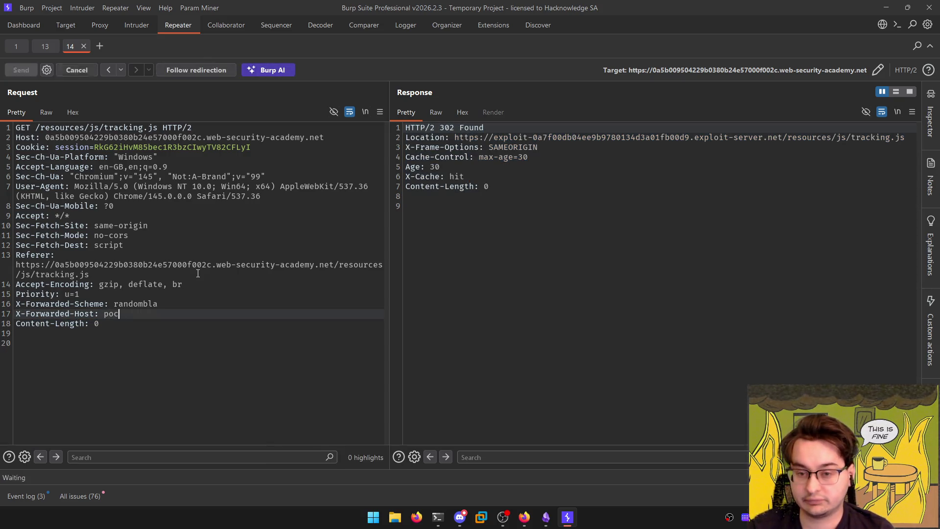
click(506, 231)
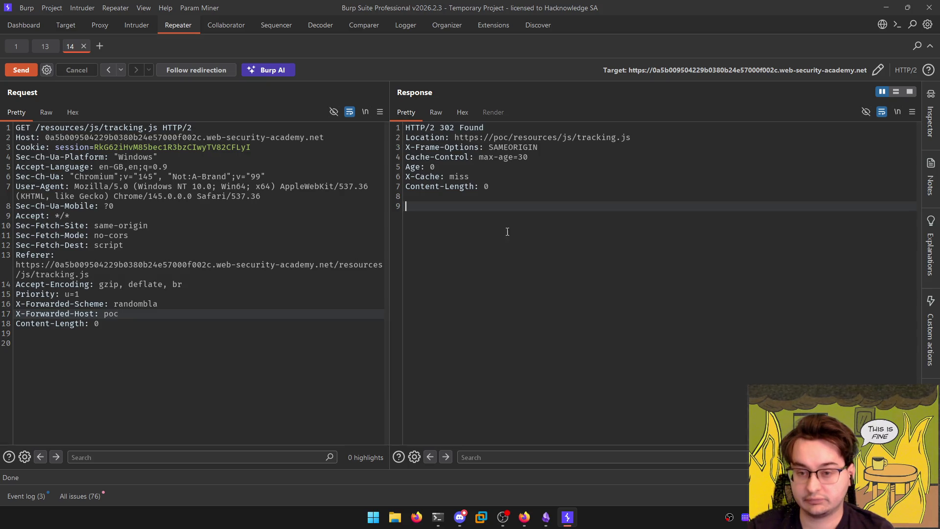
click(180, 343)
key(ctrl+a)
key(ctrl+c)
key(alt+Tab)
Paste the poc request over the old response in the http code block
key(ctrl+e)
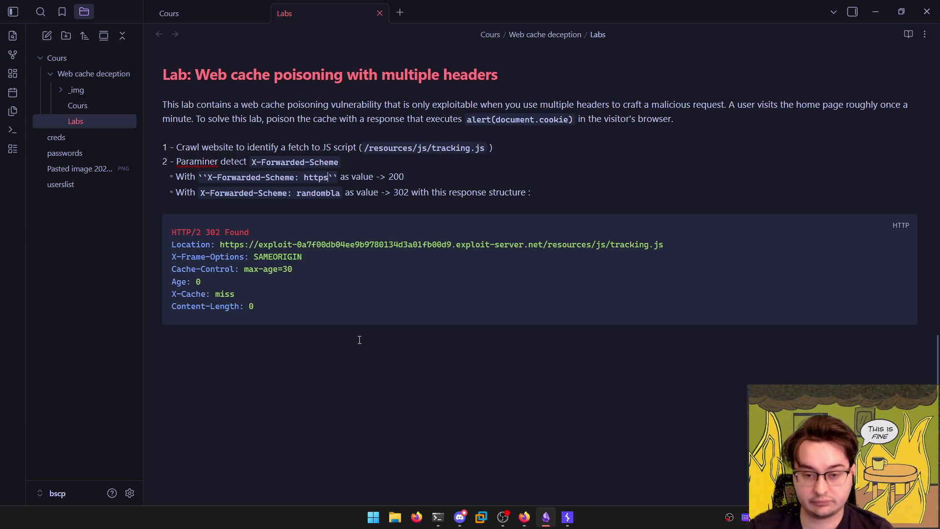
click(317, 305)
key(shift+Up)
key(shift+Up)
key(shift+Up)
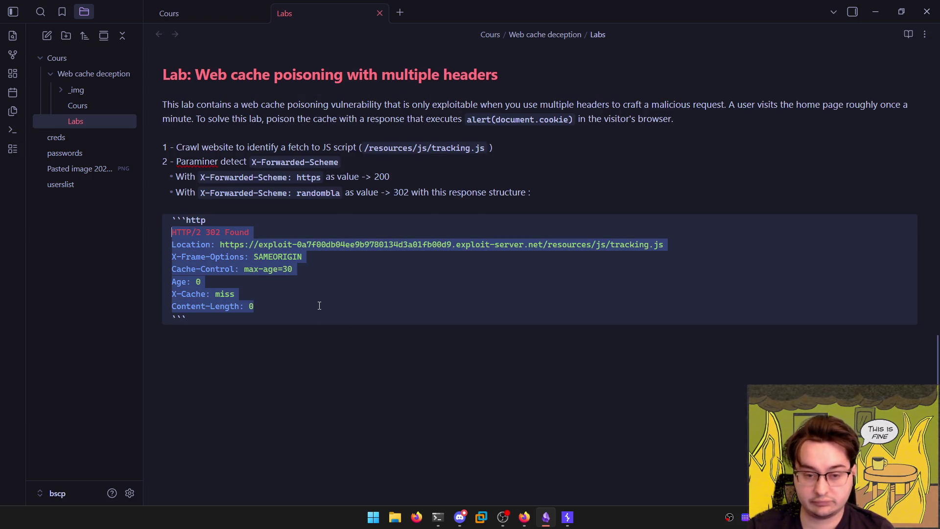
key(ctrl+v)
key(ctrl+e)
key(ctrl+e)
key(ctrl+e)
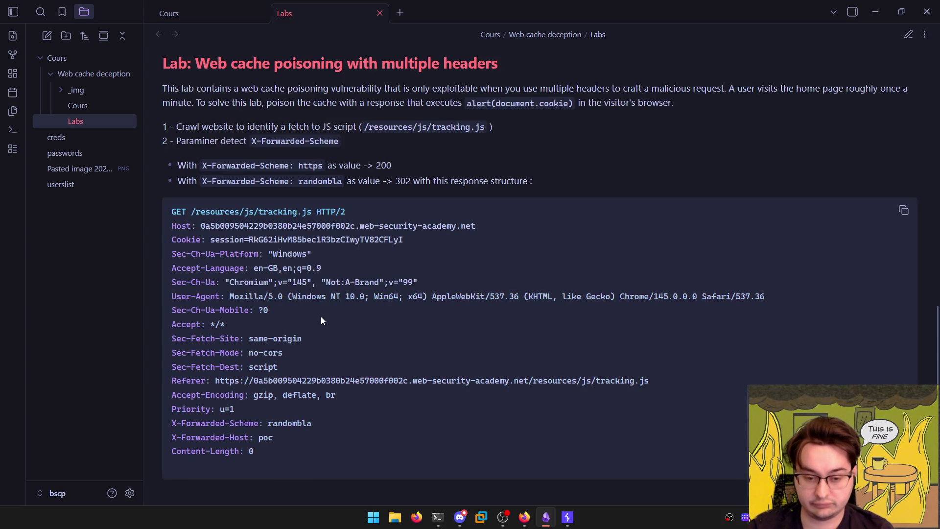
key(ctrl+e)
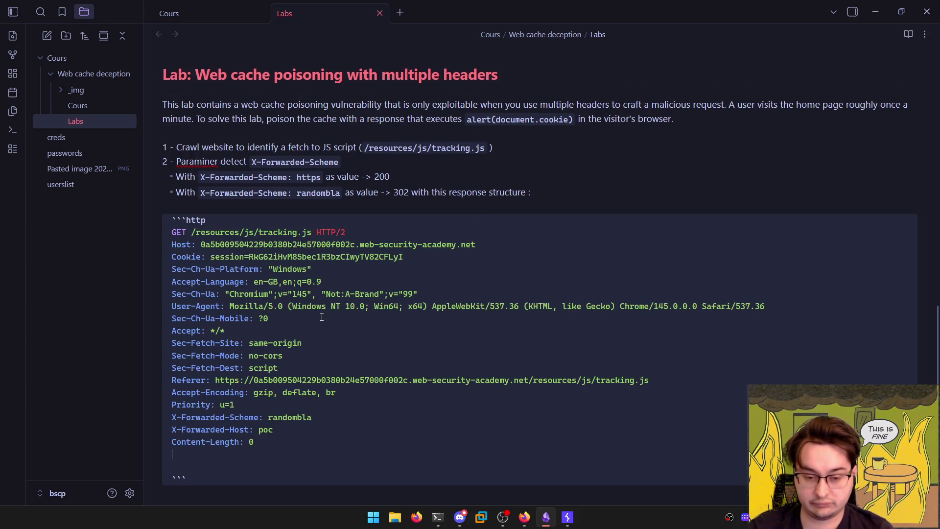
Trim the pasted request: remove blank lines and the Sec-Ch-Ua, Accept, Sec-Fetch, Referer and Priority headers
key(Delete)
key(Delete)
key(End)
key(shift+Up)
key(shift+Up)
key(shift+Up)
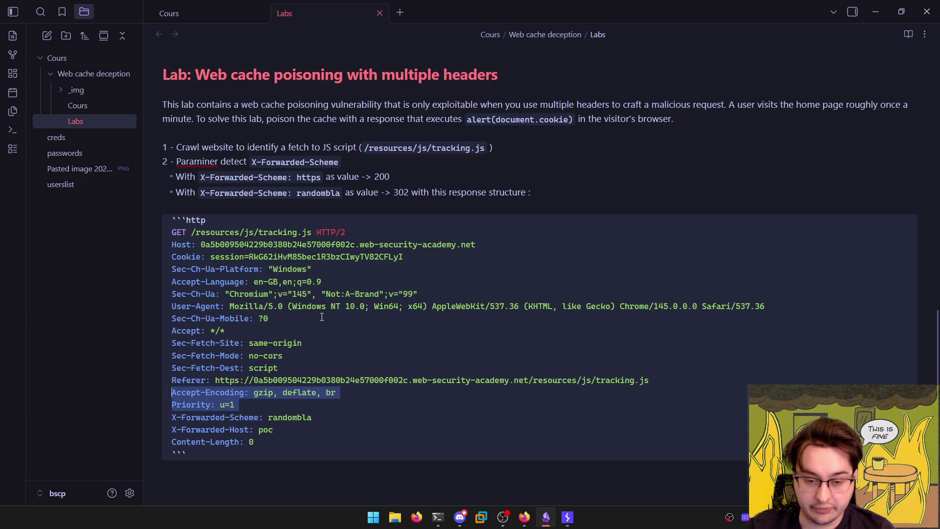
key(shift+Down)
key(Delete)
key(Delete)
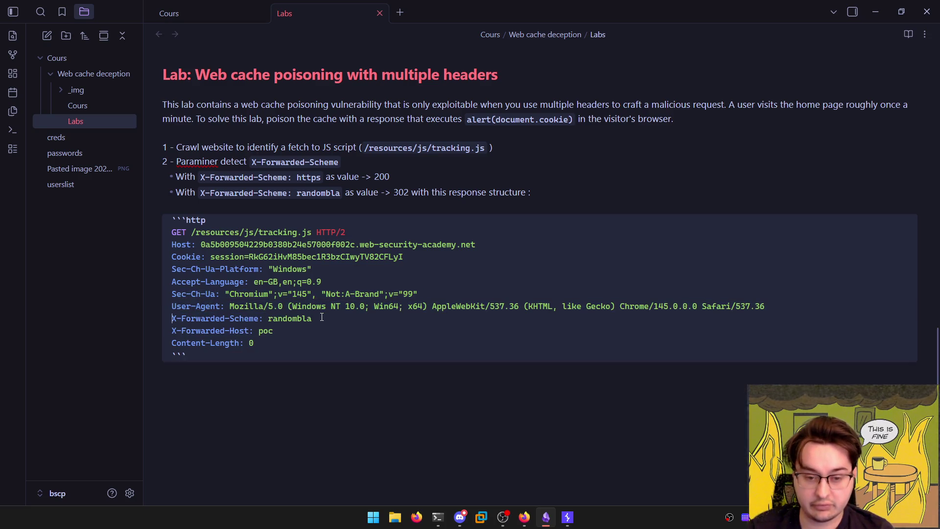
key(shift+Up)
key(shift+Up)
key(shift+Up)
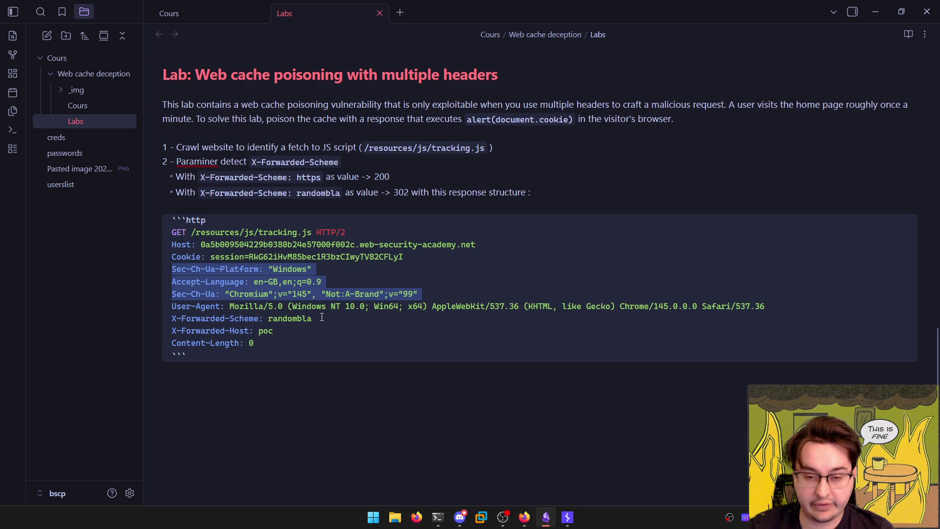
key(Delete)
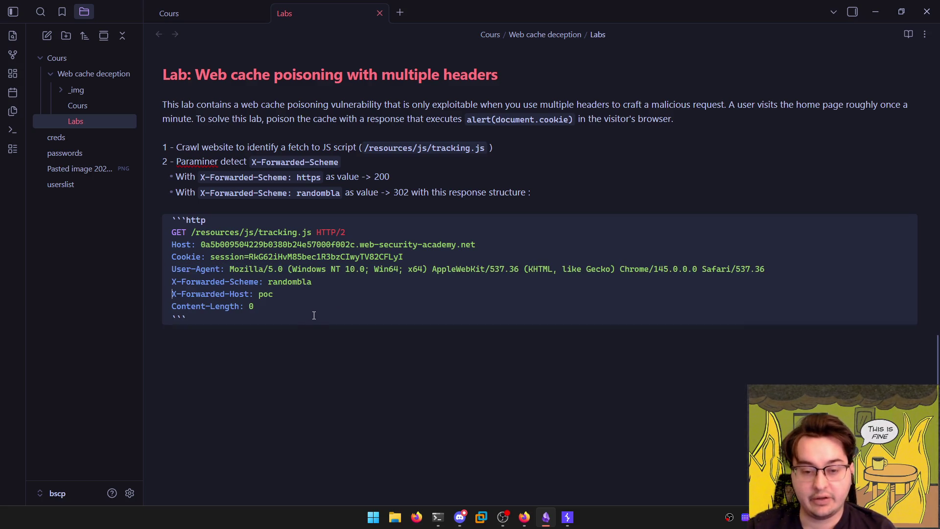
key(alt+Tab)
Paste the poc 302 response from Burp over the request in the code block
click(606, 206)
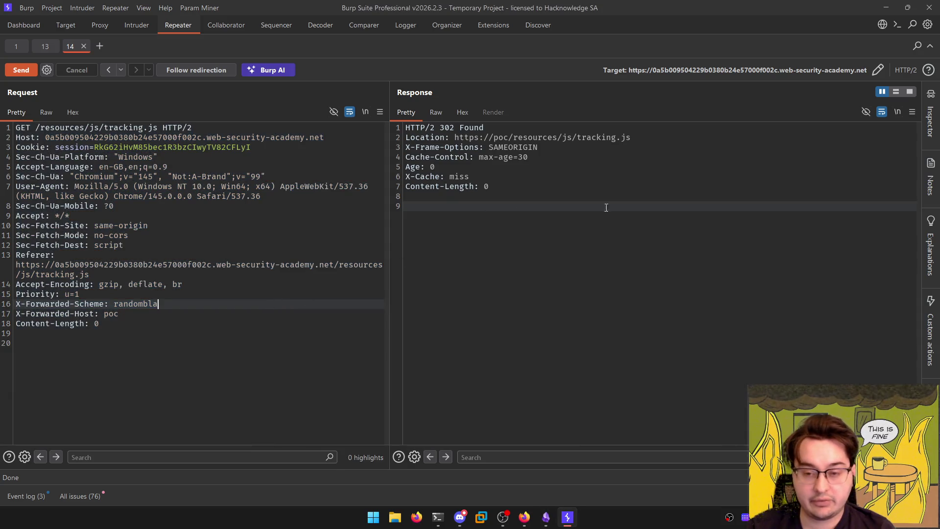
key(ctrl+a)
key(ctrl+c)
key(alt+Tab)
key(shift+Up)
key(shift+Up)
key(shift+Up)
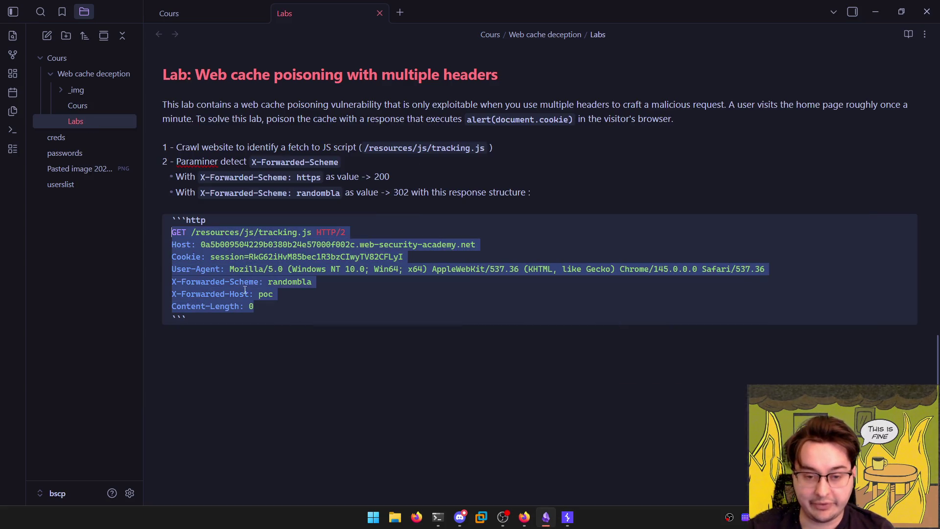
key(ctrl+v)
key(ctrl+e)
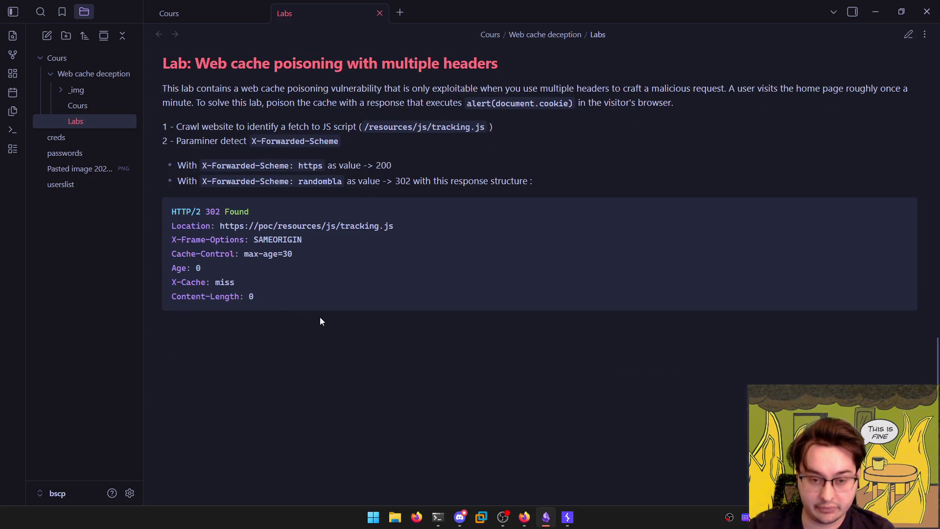
key(ctrl+e)
Compare the response headers in the note with the poc and randombla request headers in Burp
click(313, 245)
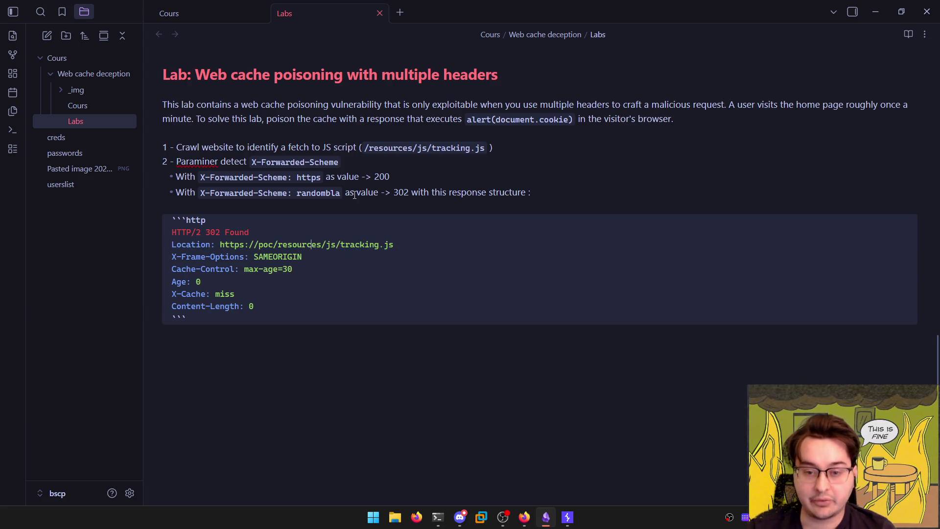
double_click(277, 257)
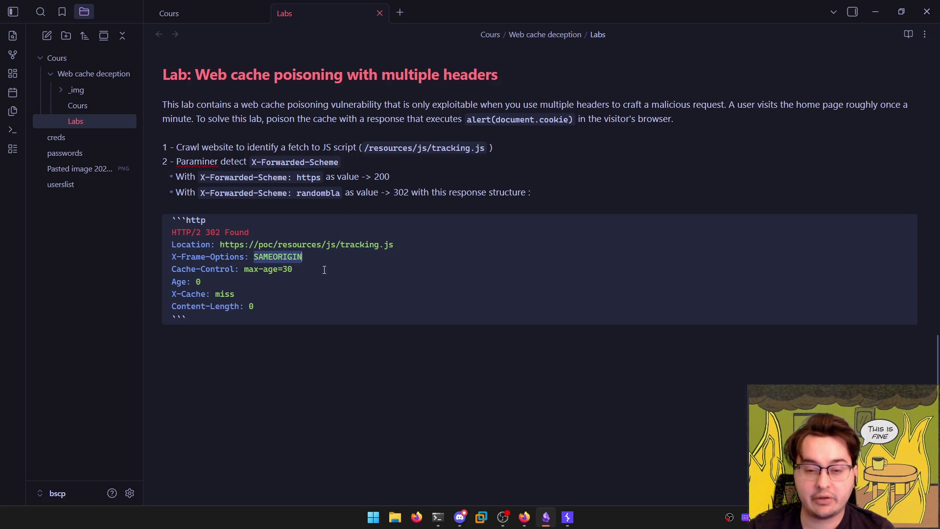
key(alt+Tab)
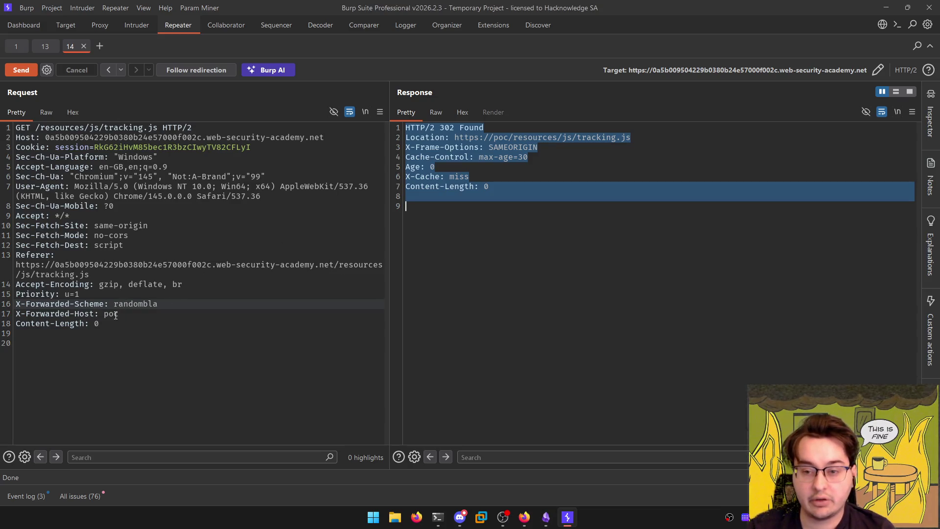
double_click(110, 314)
triple_click(150, 304)
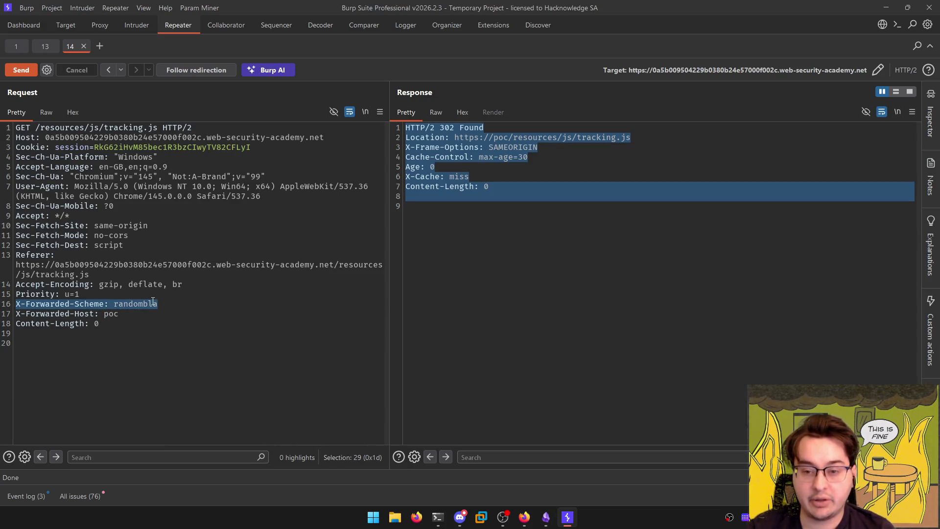
key(alt+Tab)
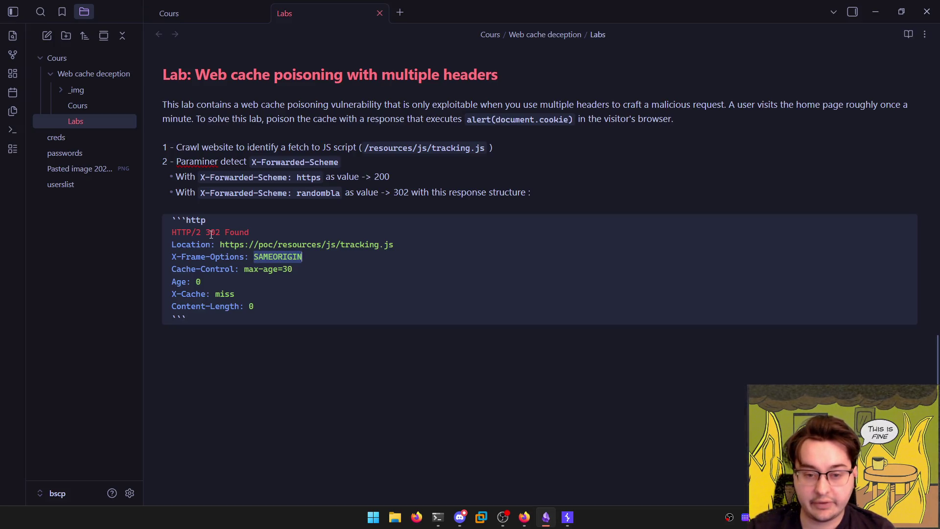
click(226, 232)
key(alt+Tab)
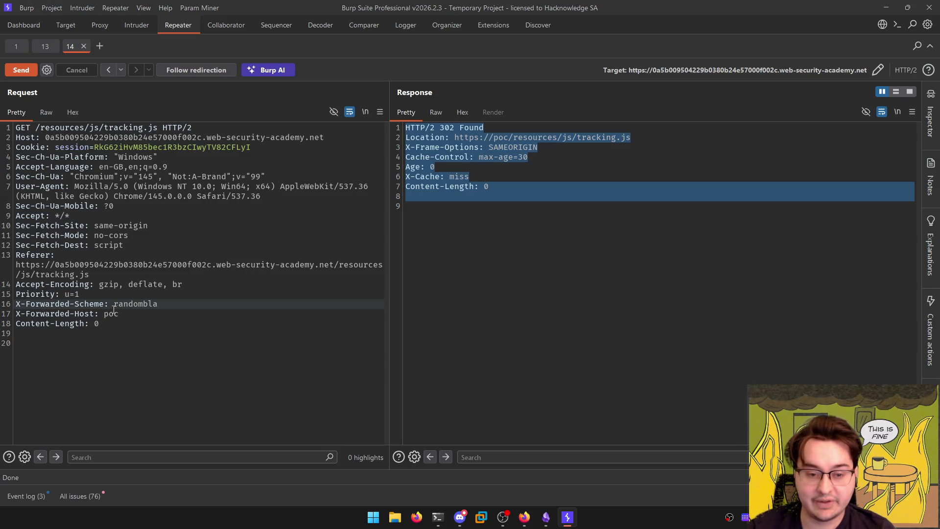
key(alt+Tab)
Delete the Location through Content-Length lines, leaving only HTTP/2 302 Found
click(284, 214)
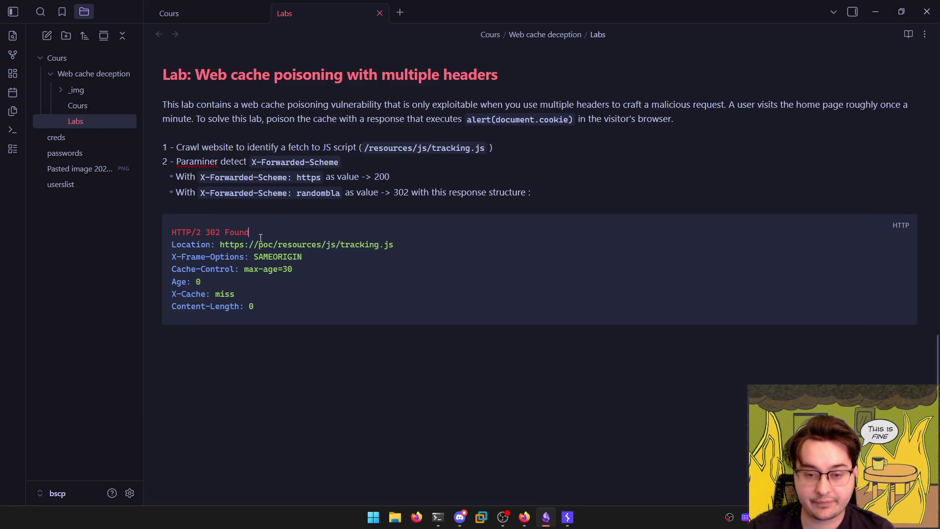
drag(311, 305, 160, 255)
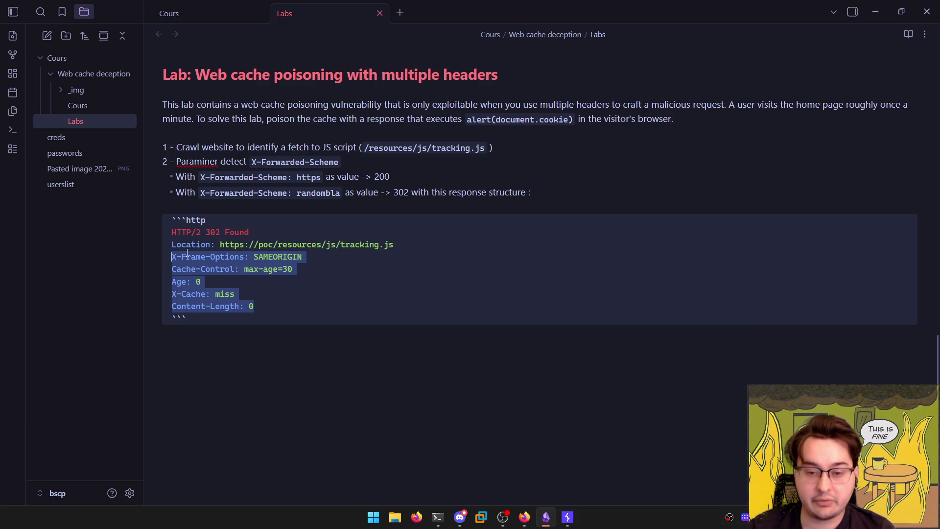
key(shift+Up)
key(BackSpace)
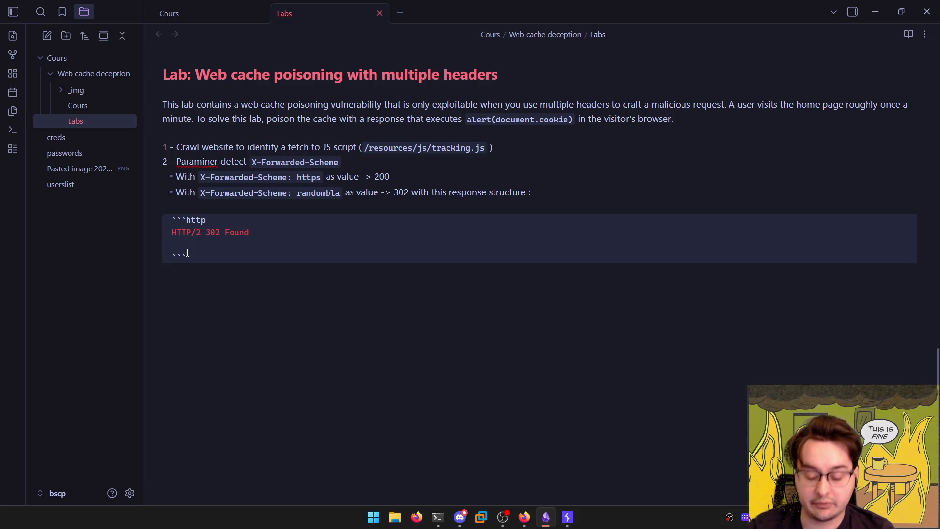
Type '3 - Adding the X-Forwaded-Host header' and copy the X-Forwarded-Host: poc line from Burp
key(Return)
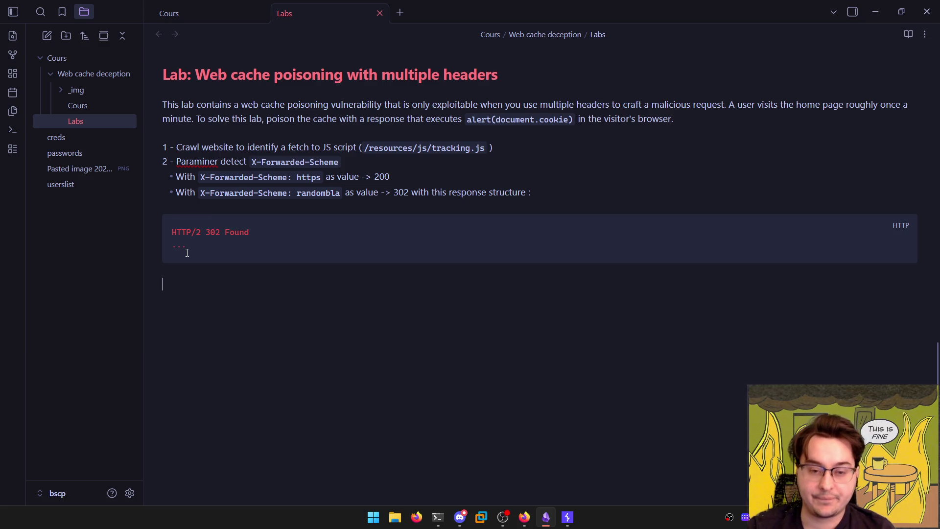
text(3 - A)
text(dding )
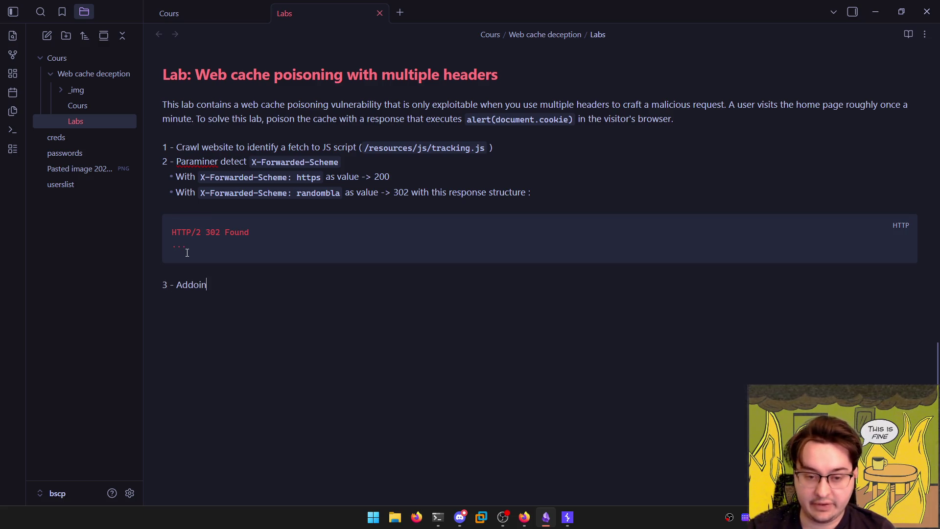
text(the )
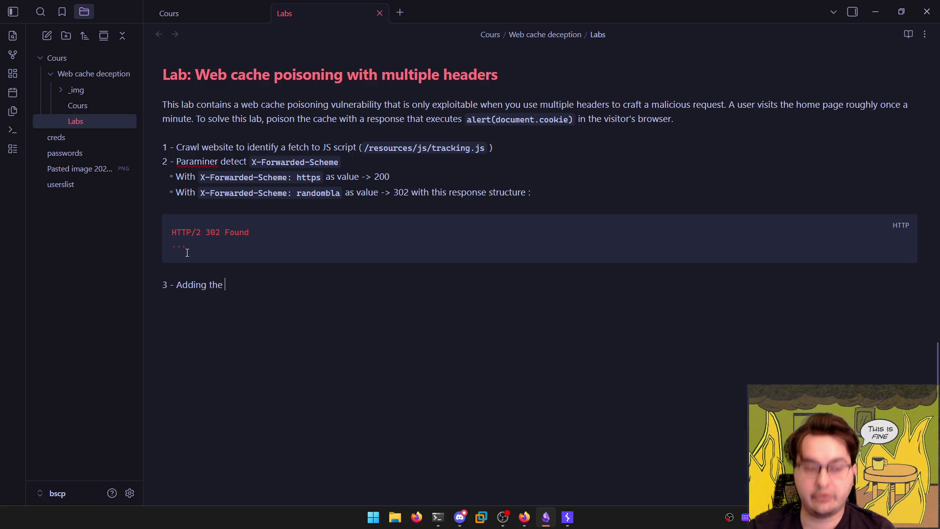
text(X)
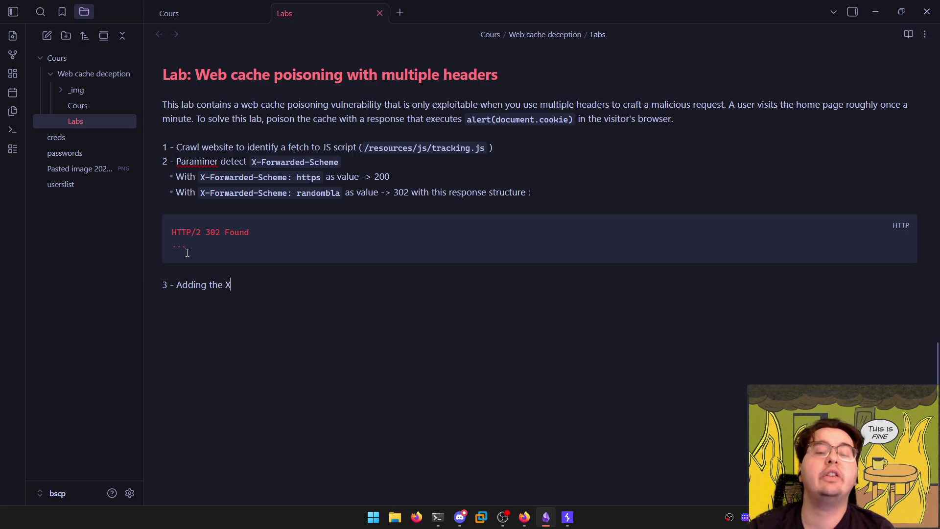
text(-Forwa)
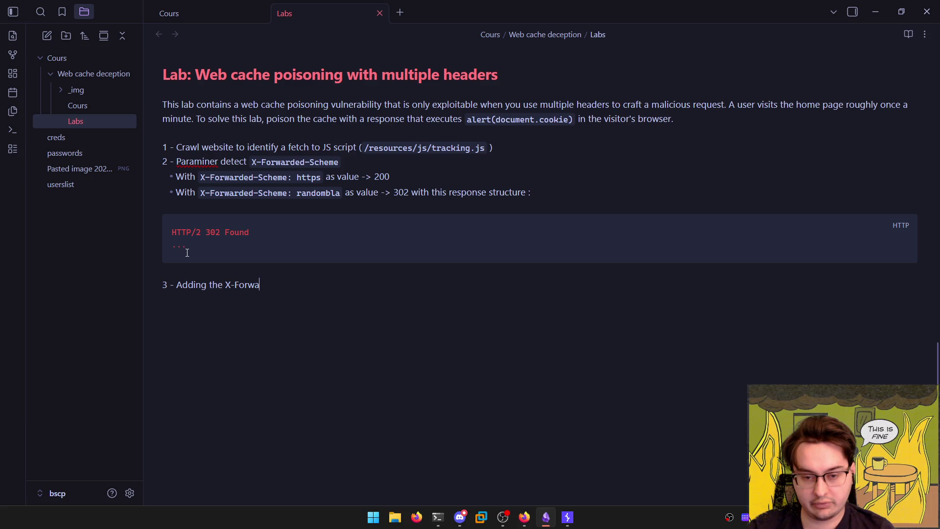
text(ded-Host )
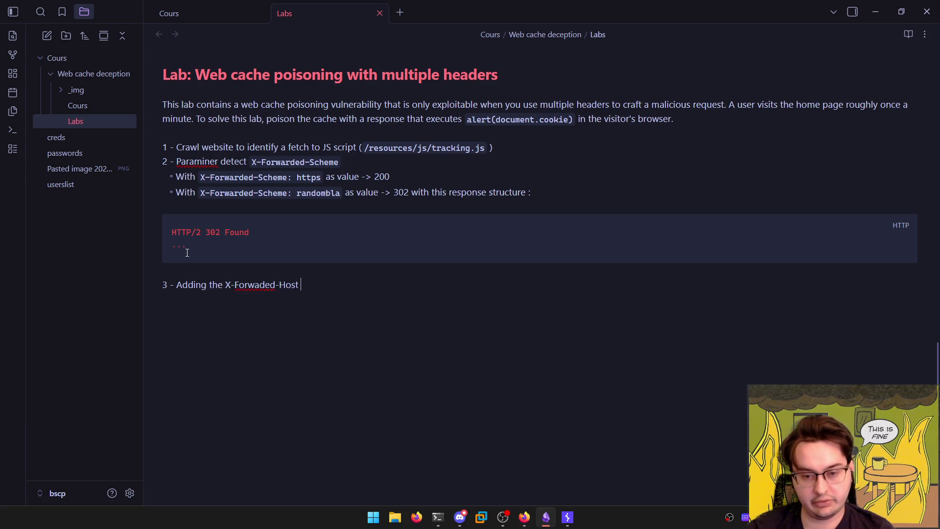
text(header)
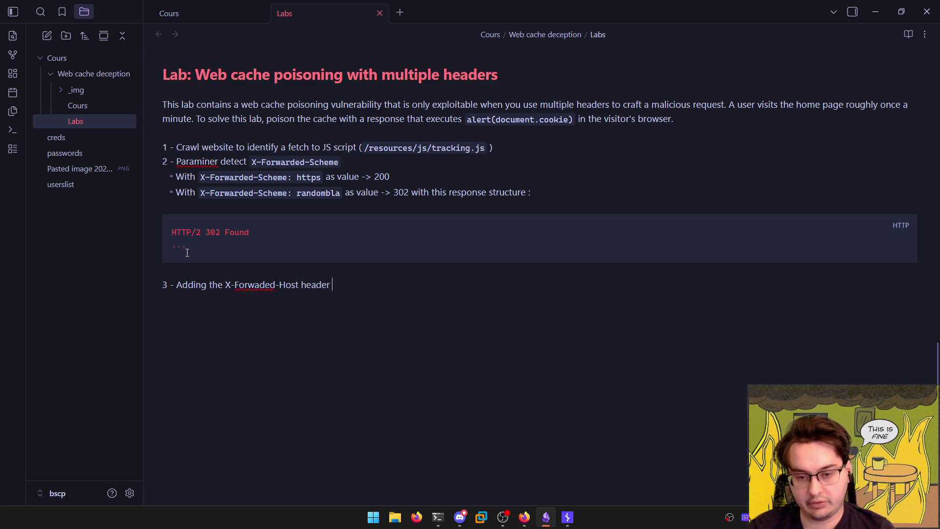
key(alt+Tab)
drag(152, 313, 15, 313)
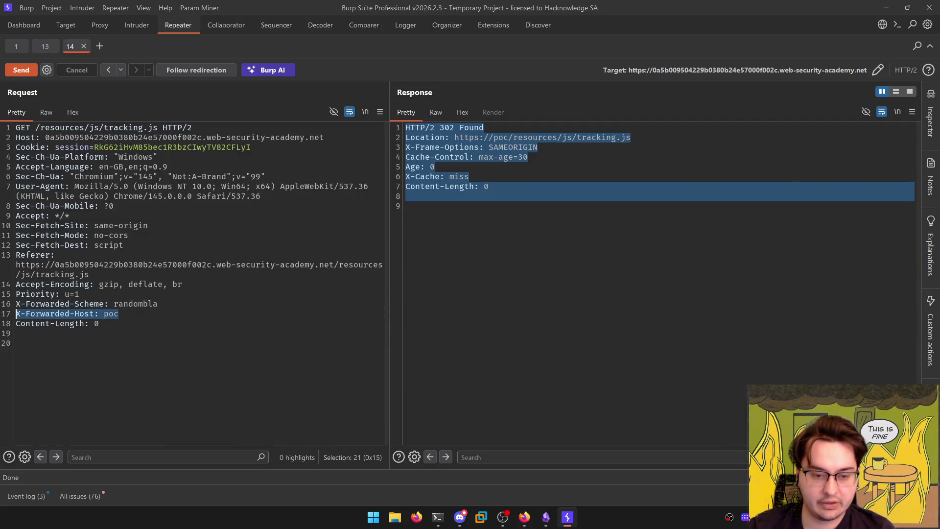
key(alt+Tab)
Replace the header name with inline `X-Forwarded-Host: poc` and end with ', we got this response :'
click(227, 286)
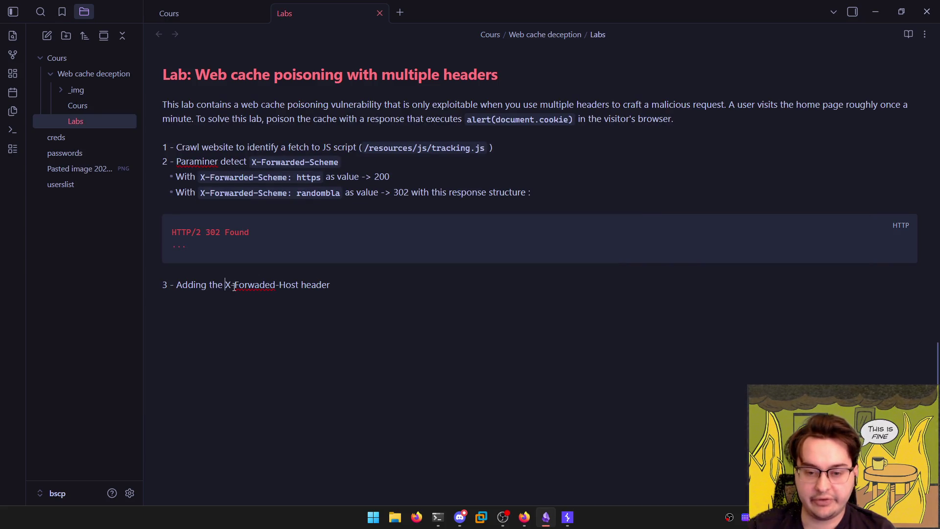
key(ctrl+shift+Right)
key(ctrl+shift+Right)
key(ctrl+shift+Right)
key(ctrl+shift+Left)
key(ctrl+shift+Left)
key(ctrl+shift+Right)
text(```)
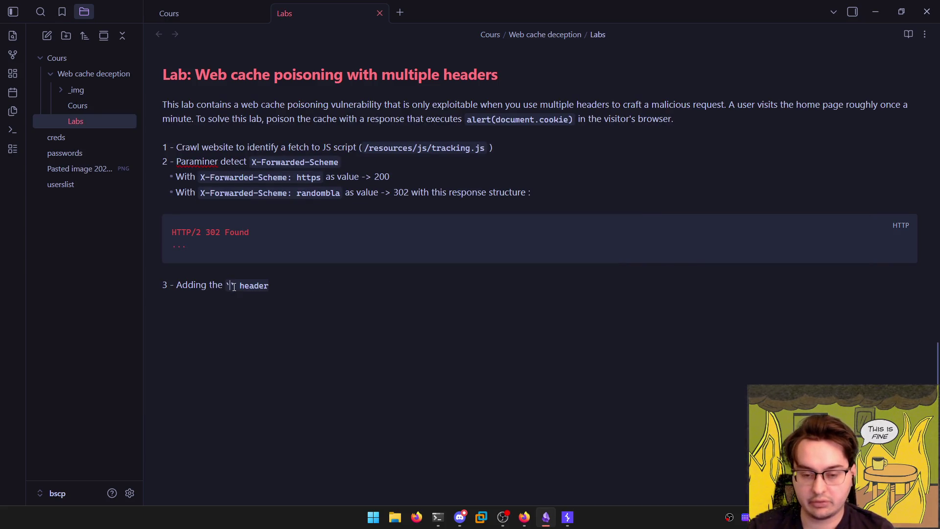
key(ctrl+v)
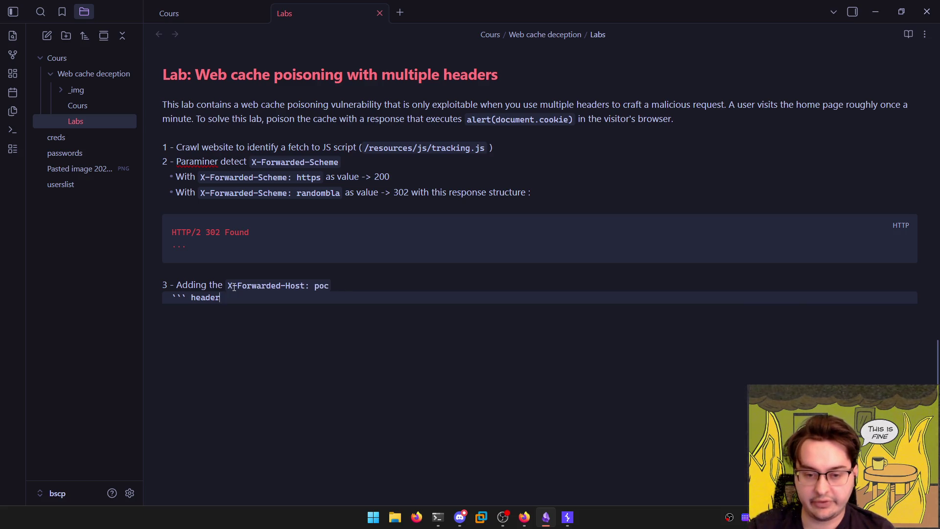
key(BackSpace)
key(BackSpace)
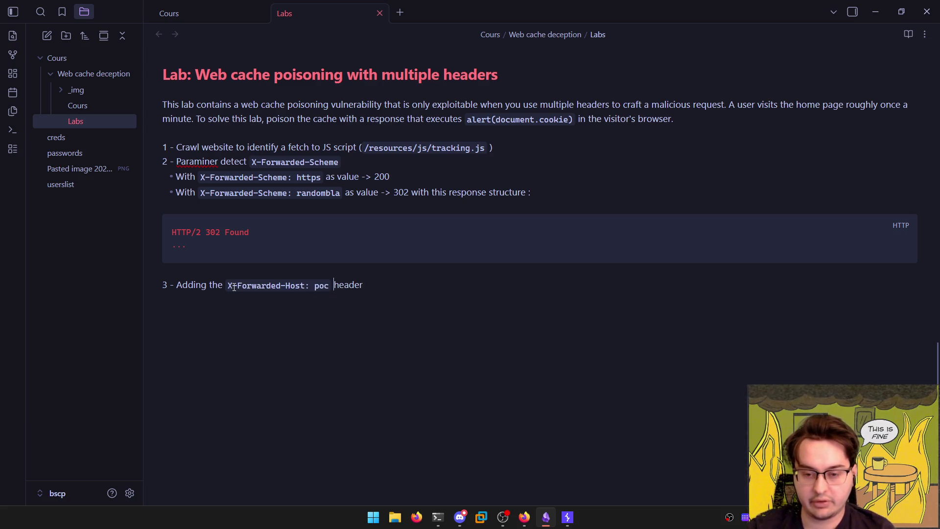
text(, we)
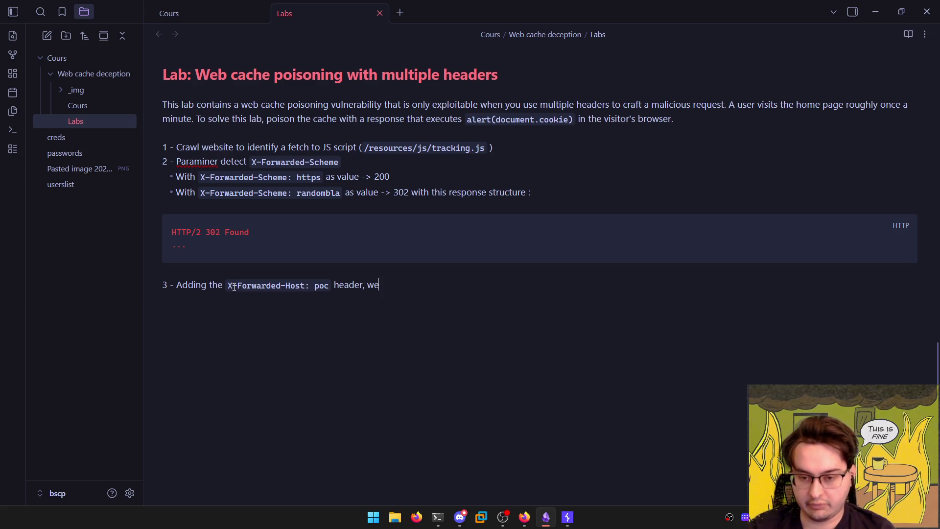
text( got thisresponse :)
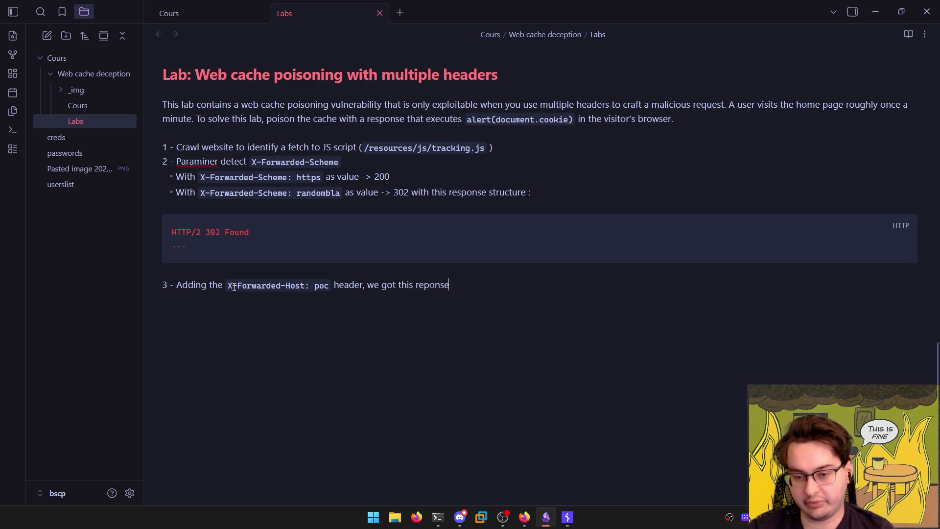
key(alt+Tab)
key(alt+Tab)
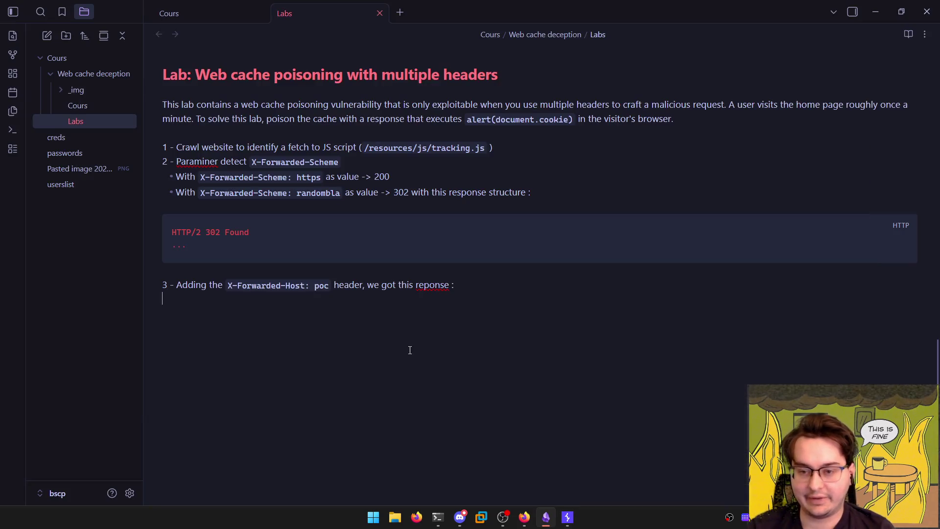
Paste the 302 response into a new http code block under step 3
text(```)
key(Return)
text(HTTP/2 302 Found Location: https://poc/resources/js/tracking.js X-Frame-Options: SAMEORIGIN Cache-Control: max-age=30 Age: 0 X-Cache: miss Content-Length: 0)
click(297, 297)
text(http)
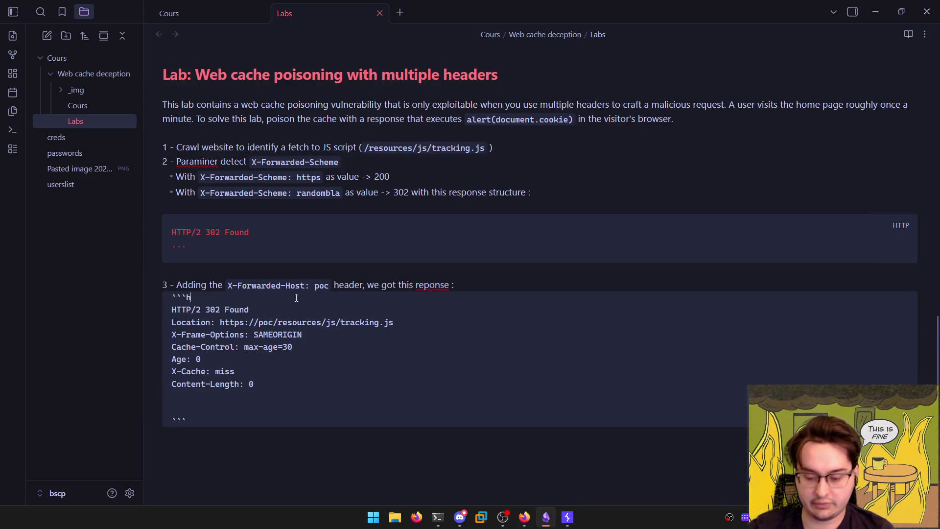
key(Delete)
key(Delete)
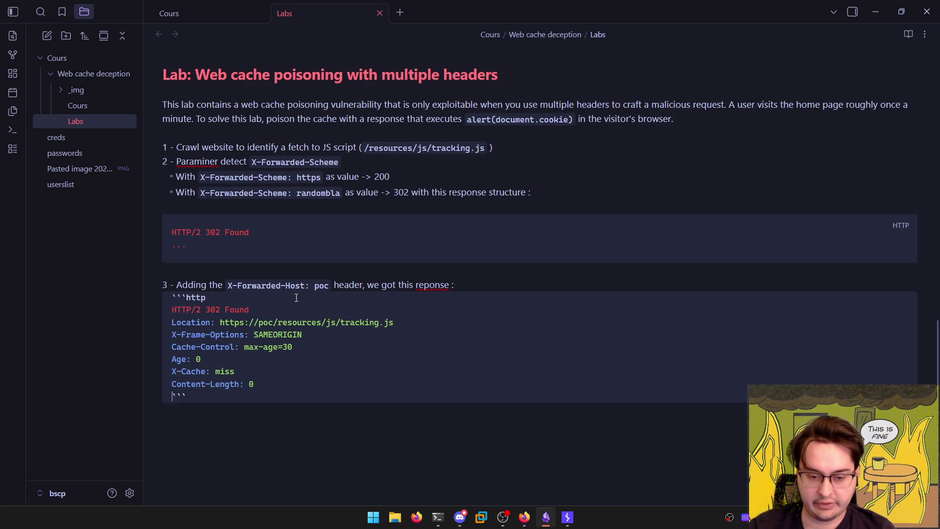
Compare the poc value in step 3's header with poc in the Location URL in reading view
click(381, 293)
click(331, 298)
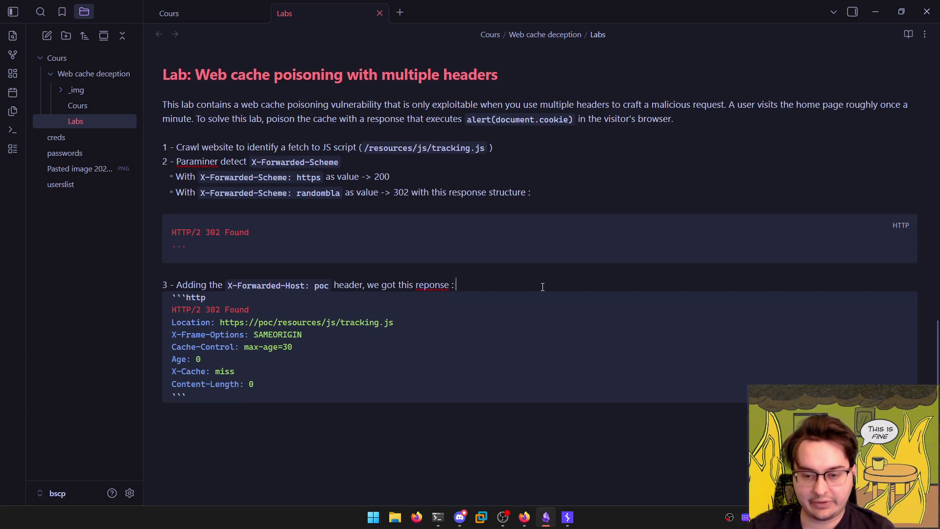
key(ctrl+e)
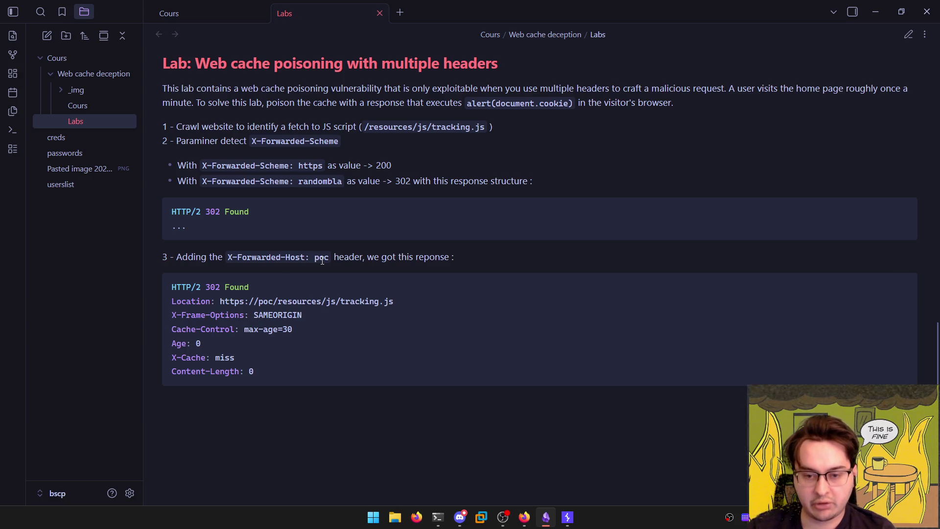
double_click(322, 261)
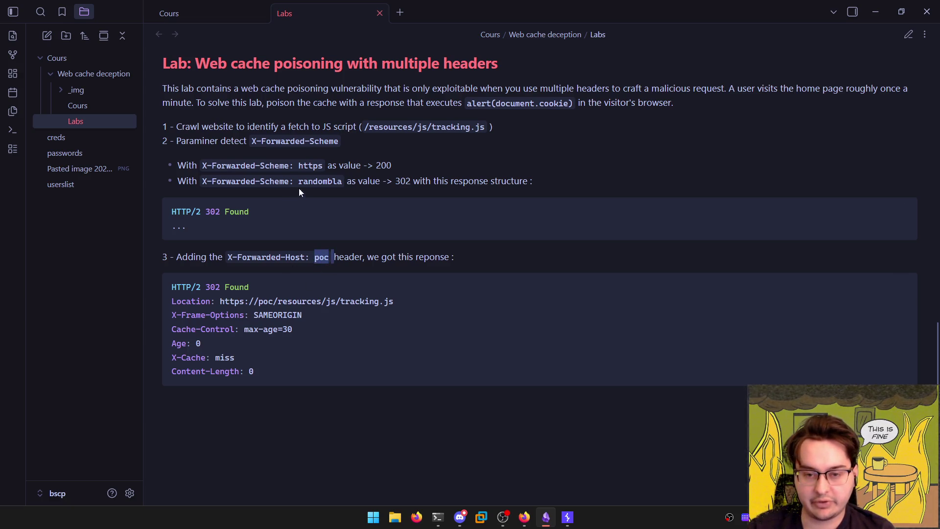
double_click(266, 302)
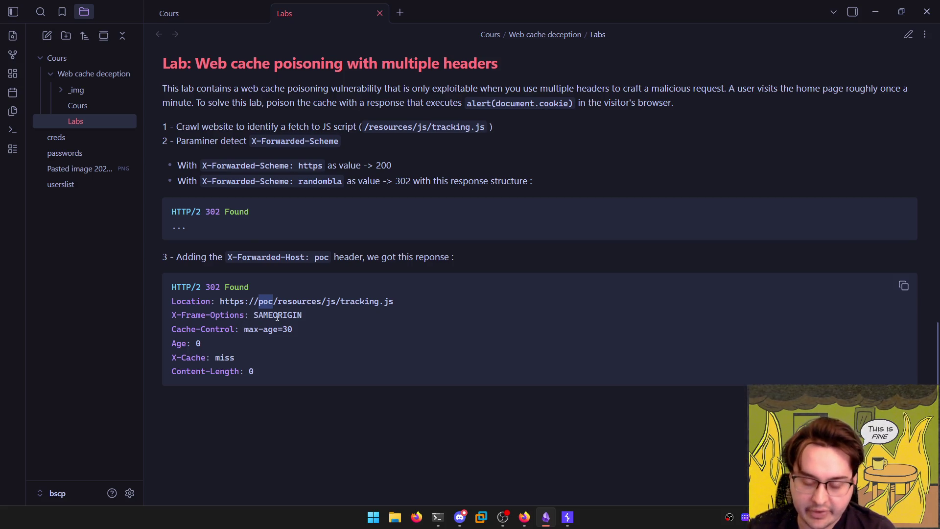
drag(227, 258, 315, 259)
click(313, 262)
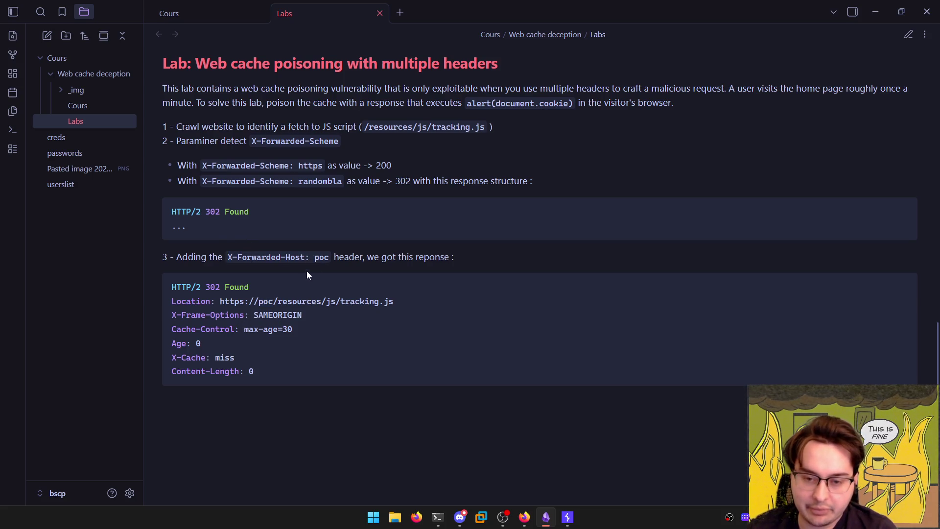
double_click(266, 301)
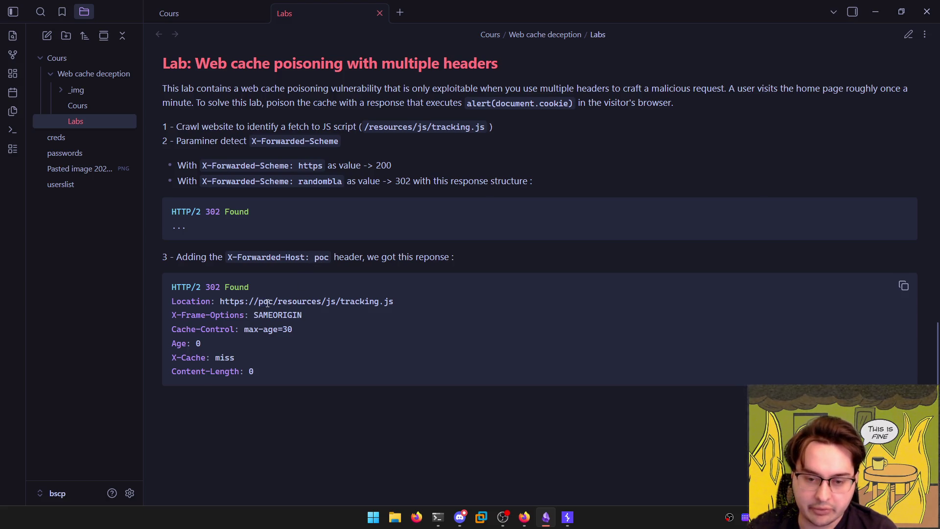
key(ctrl+e)
click(320, 285)
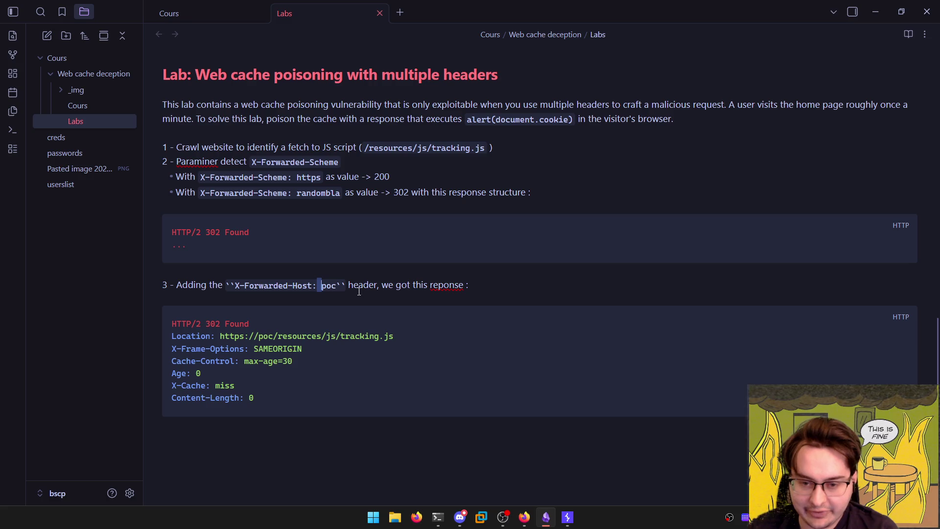
Swap poc for REFLECTED_VALUE in step 3's header and the Location URL, then view rendered
double_click(338, 289)
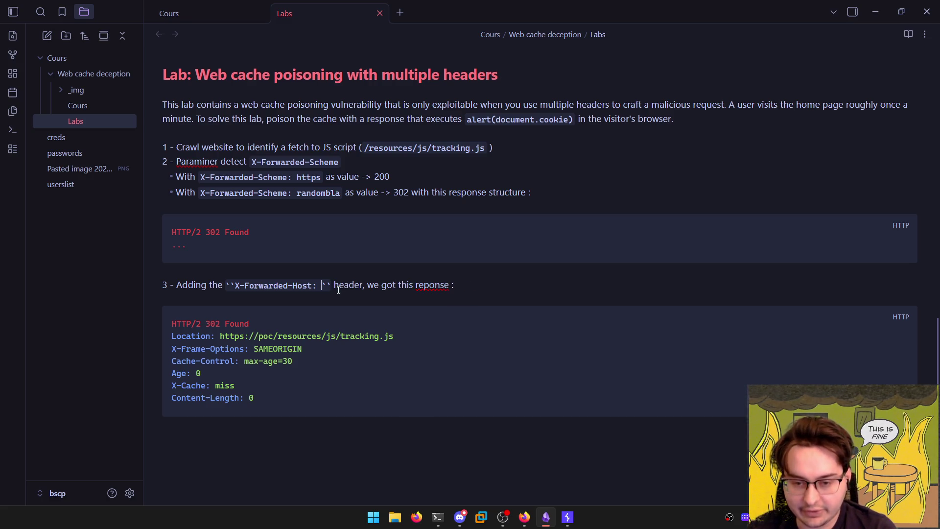
text(REFLECTED)
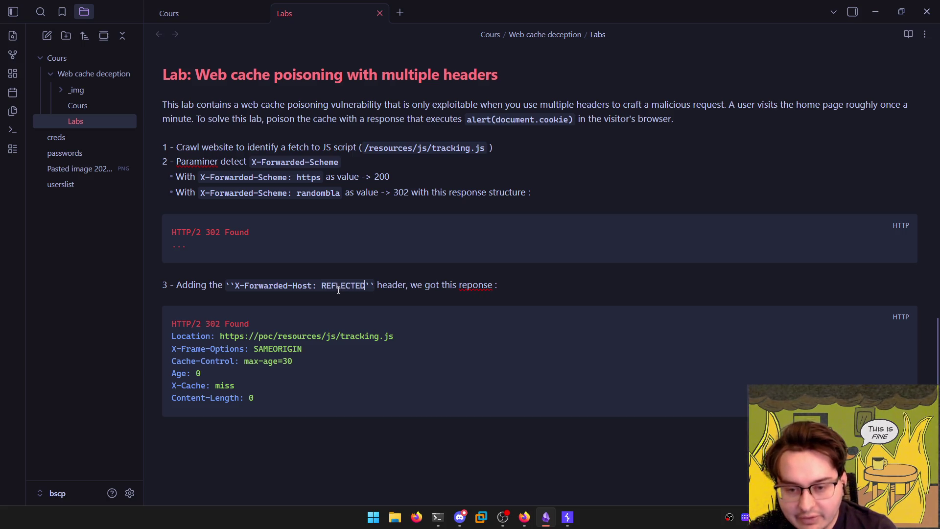
text(_VALUE)
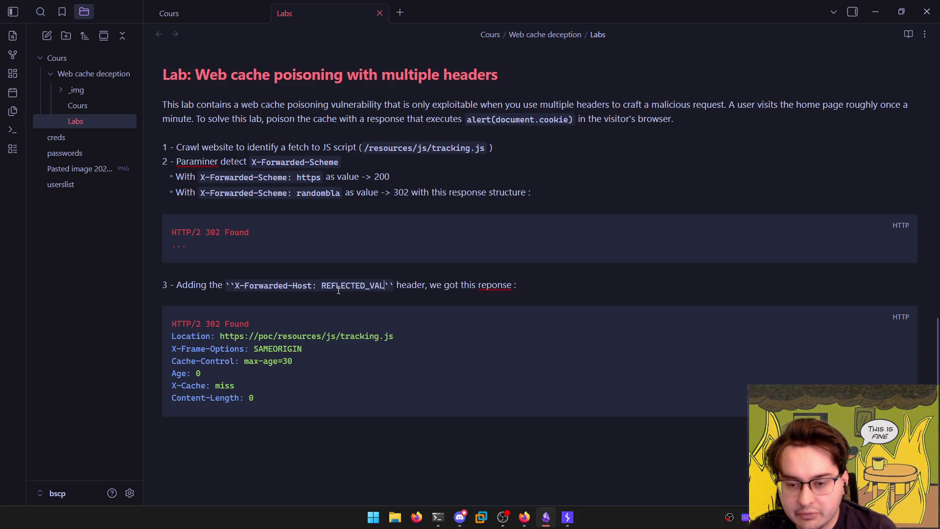
double_click(338, 290)
key(ctrl+c)
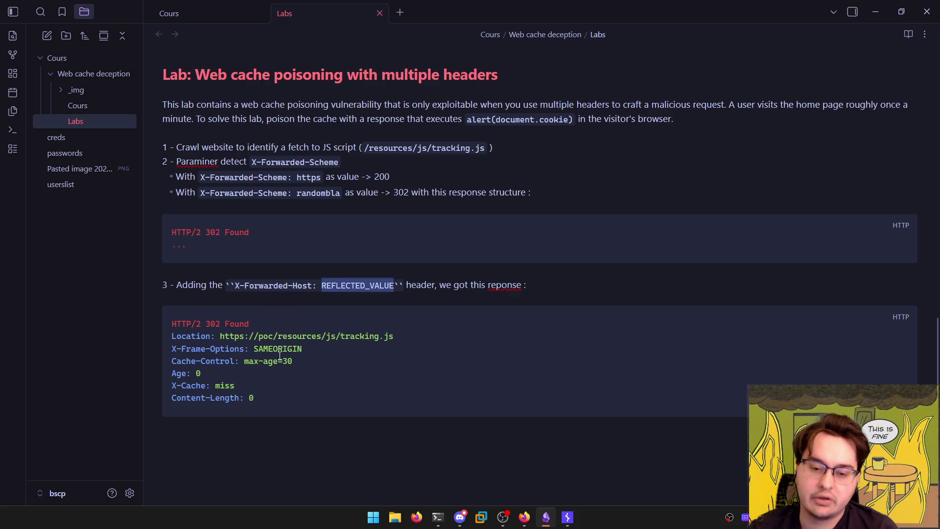
double_click(279, 350)
double_click(265, 336)
key(ctrl+v)
key(ctrl+e)
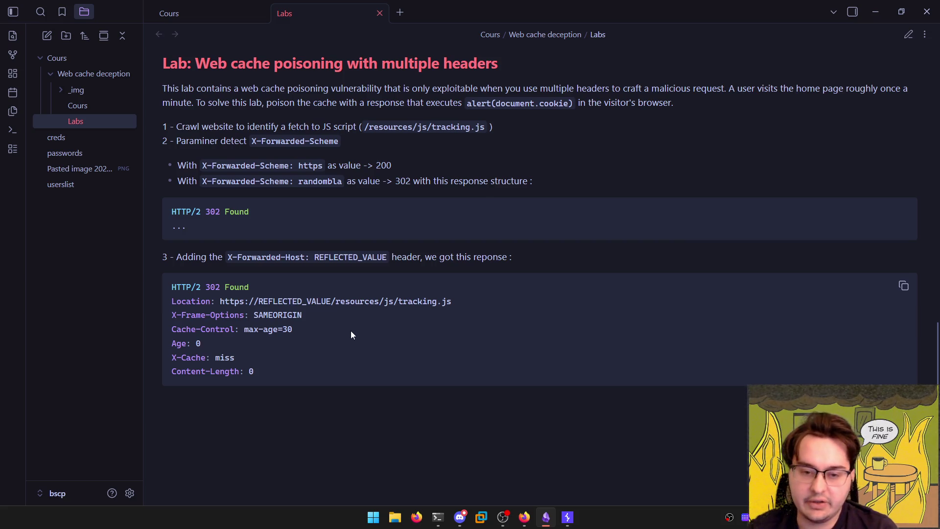
Compare the Burp Repeater X-Forwarded-Host request with the HExHTTP X-Forwarded-Host finding, then return to the Labs note
key(alt+Tab)
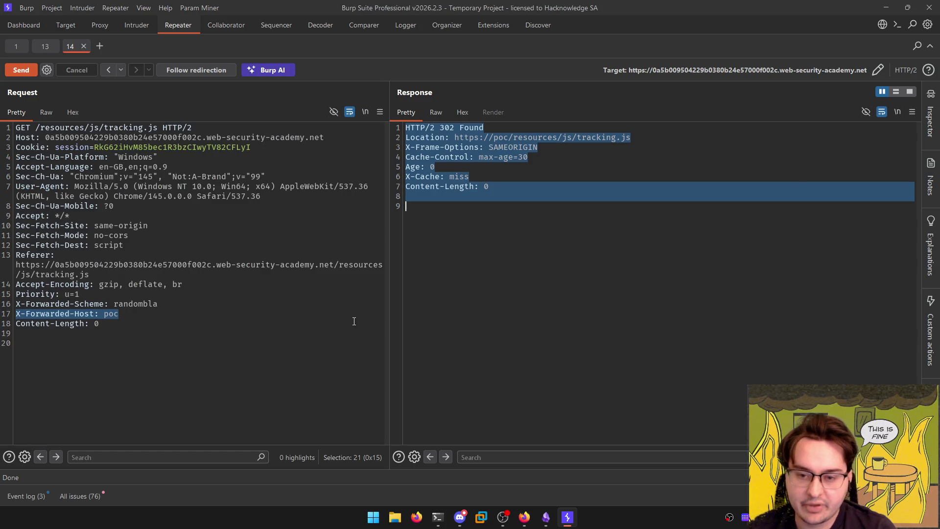
key(alt+Tab)
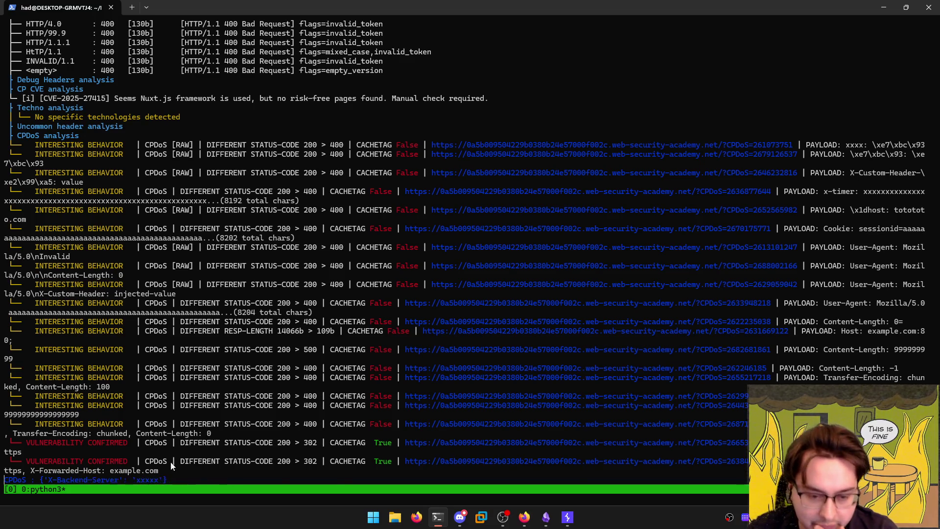
drag(39, 470, 158, 479)
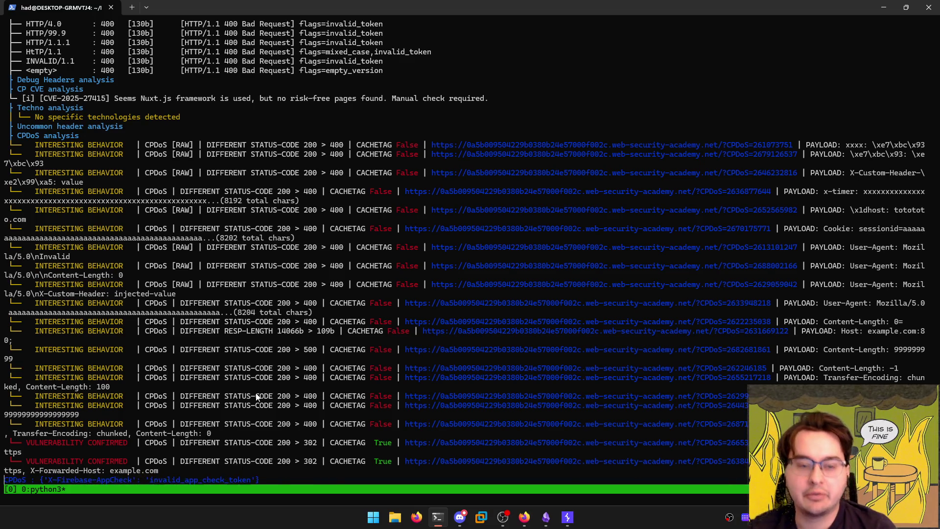
key(alt+Tab)
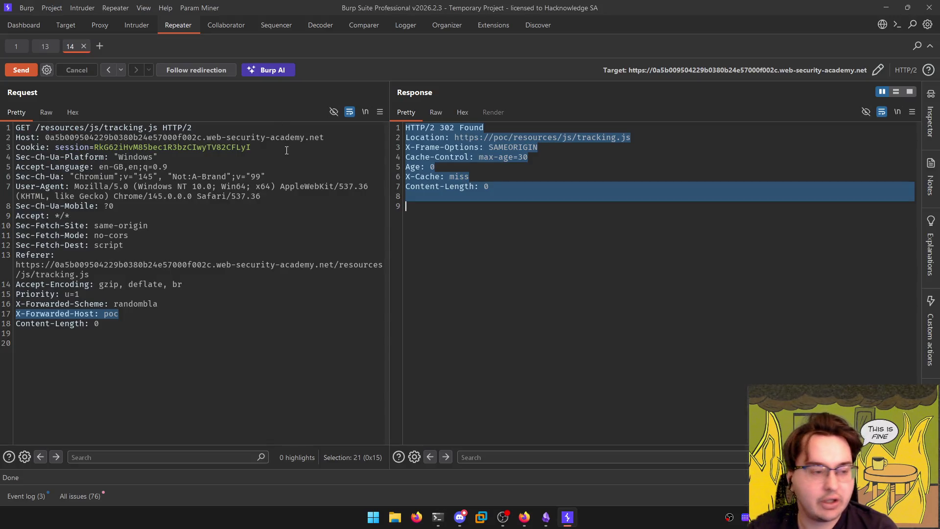
key(alt+Tab)
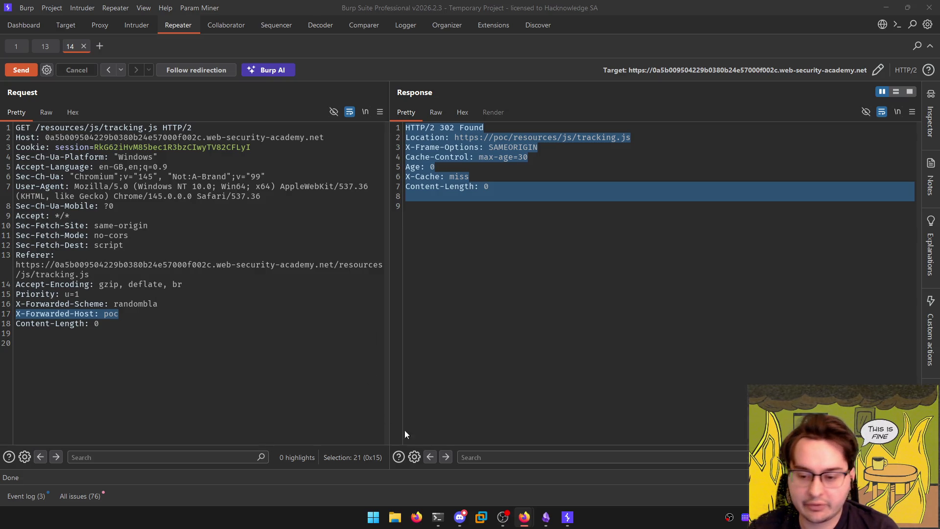
click(546, 517)
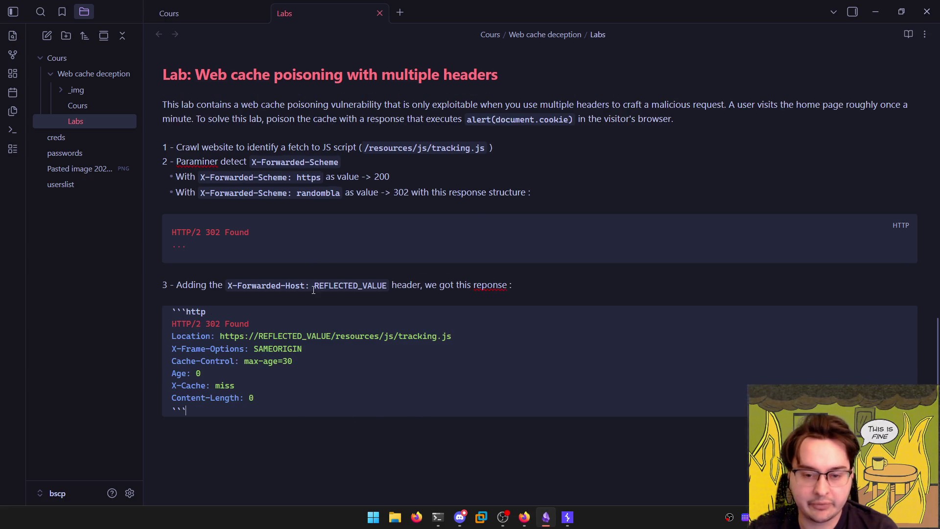
Extend step 2 with '(and', the HExHTTP GitHub link and 'detect'
click(443, 162)
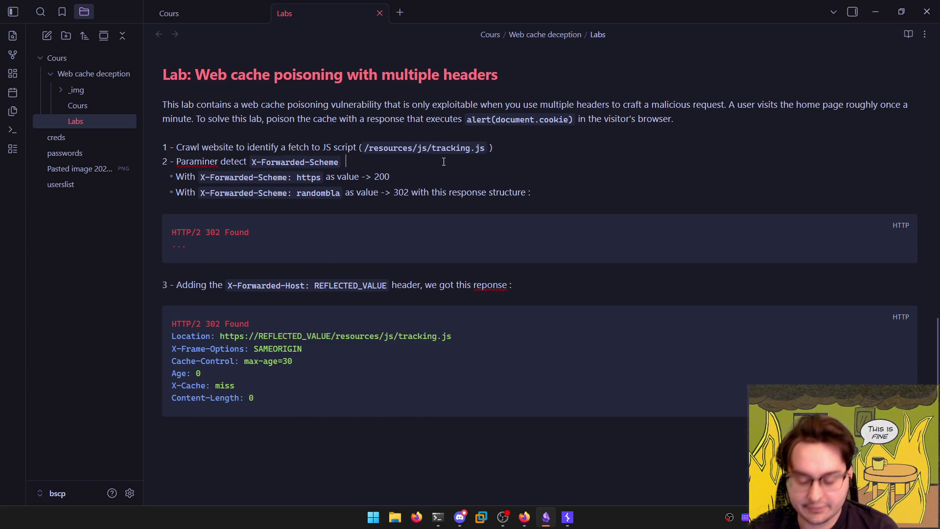
text((and)
text(https://github.com/c0dejump/HExHTTP)
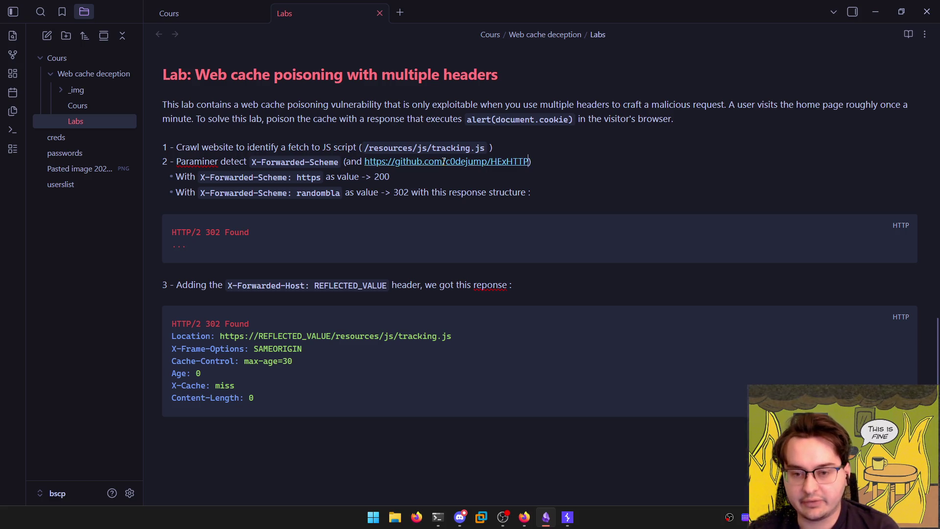
text(detect)
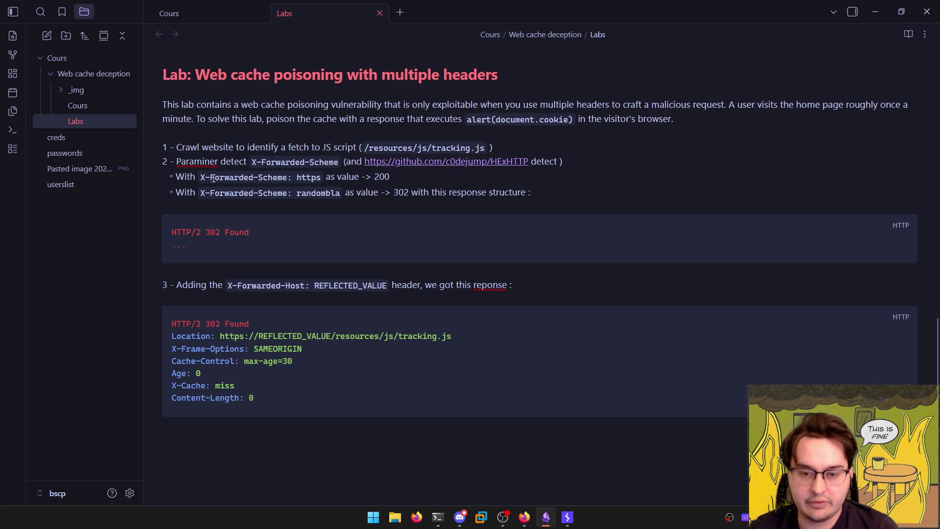
Add `X-Forwarded-Scheme` + `X-Forwarded-Host` as inline code after 'detect' and check it in reading view
drag(200, 177, 290, 179)
text(`)
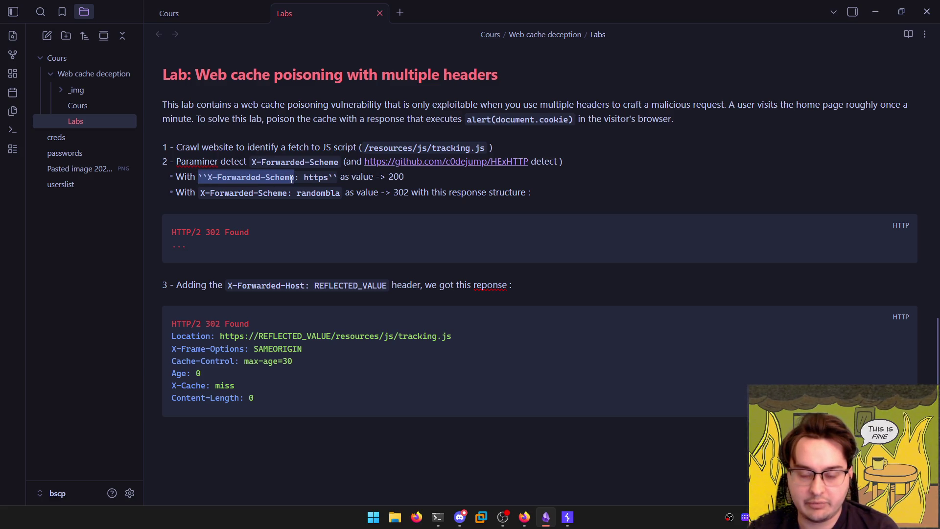
key(ctrl+c)
click(557, 162)
key(ctrl+v)
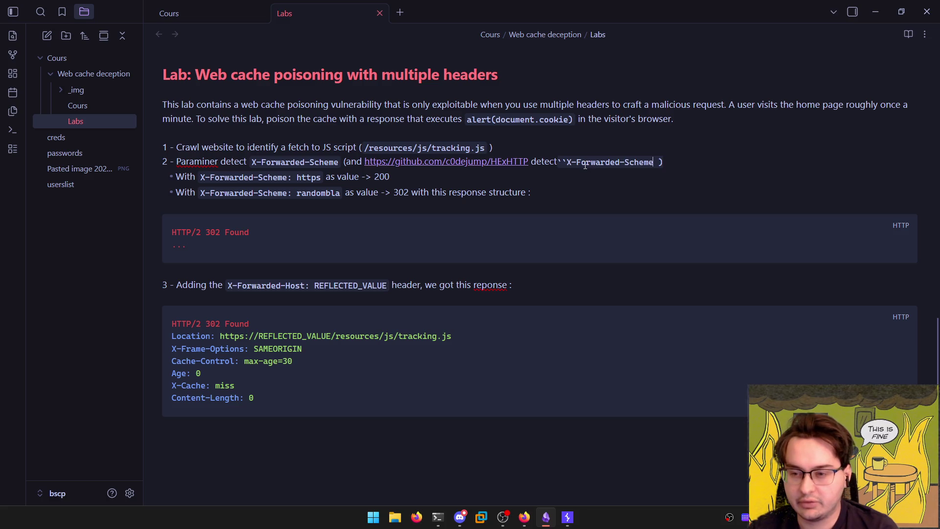
text(``)
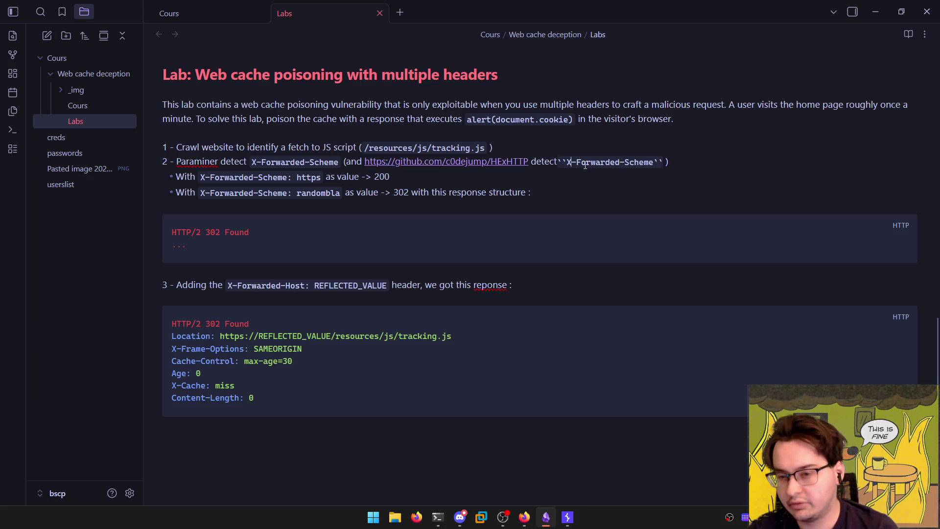
key(Right)
key(Right)
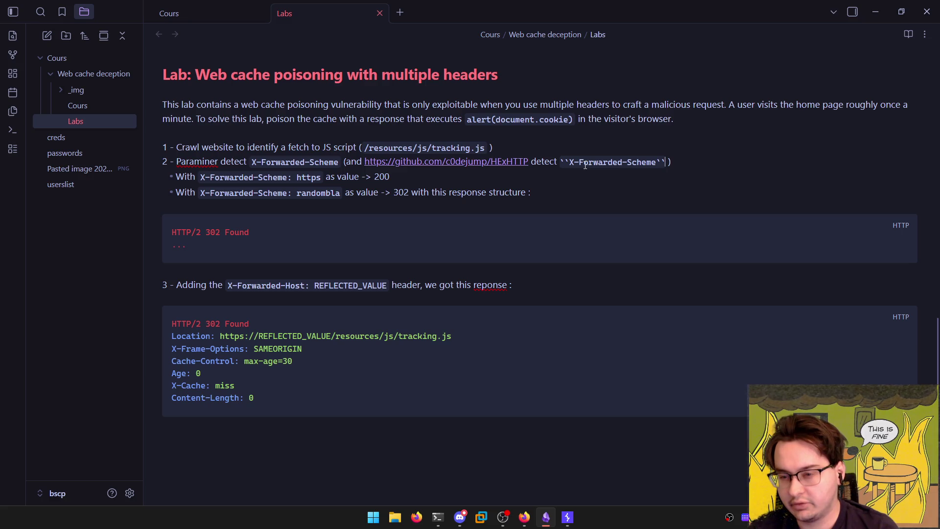
text(+ ``)
key(ctrl+v)
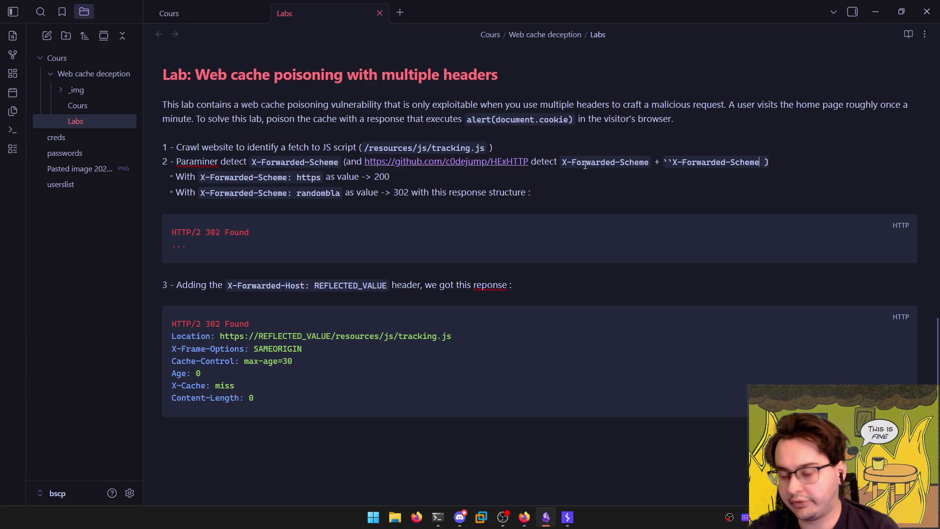
key(ctrl+Delete)
text(Hos)
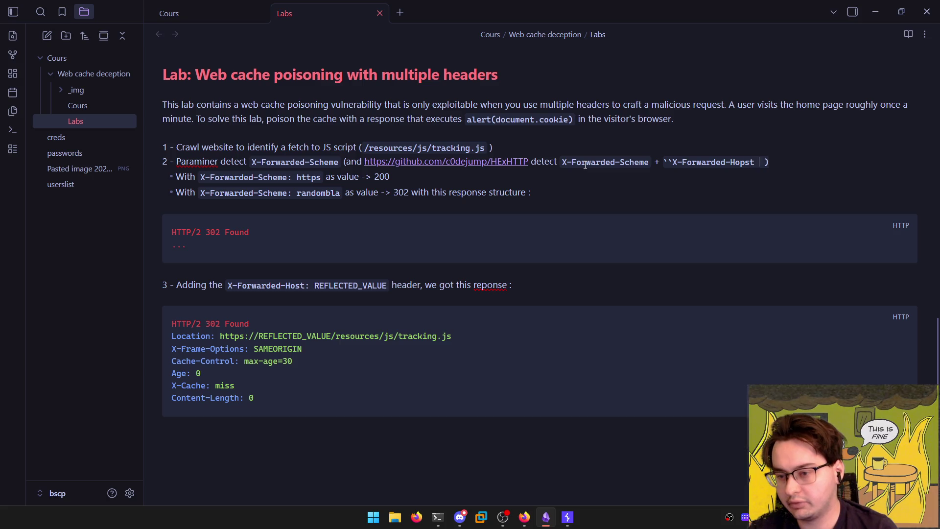
text(t)
text(``)
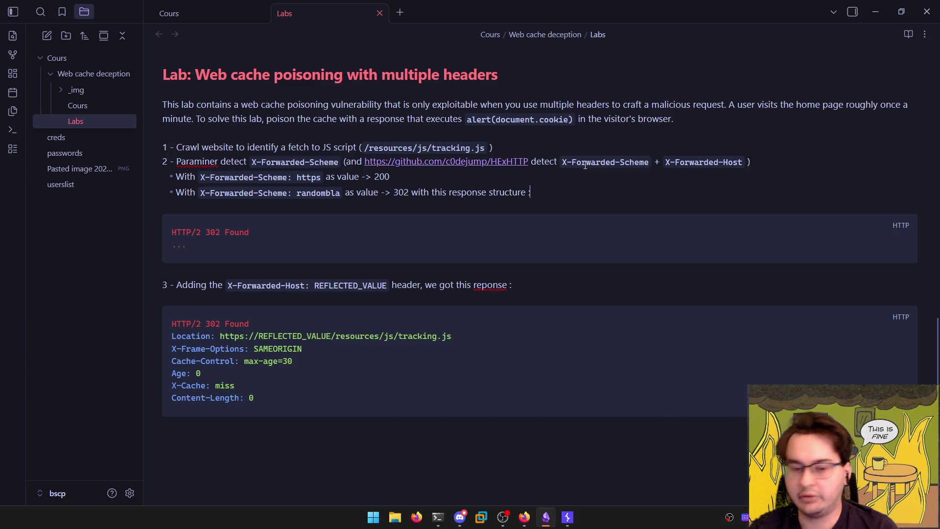
key(ctrl+e)
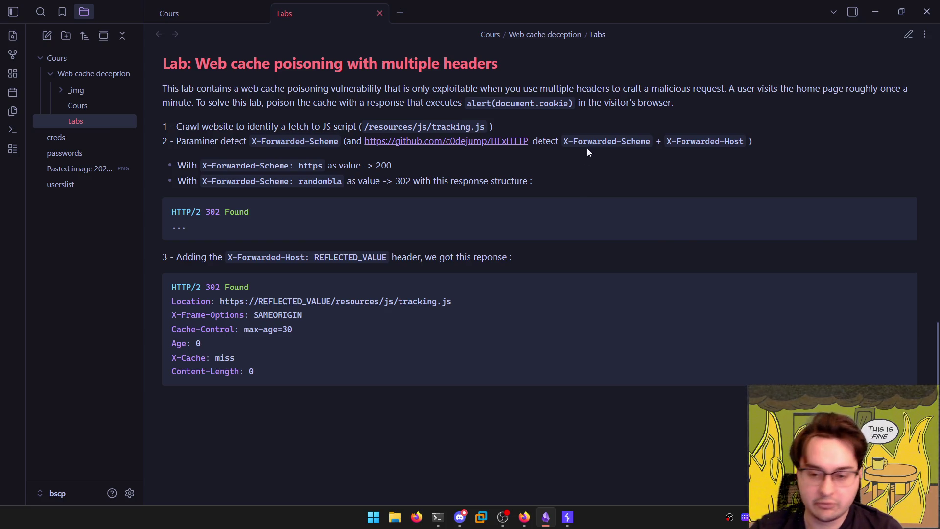
key(alt+Tab)
click(706, 208)
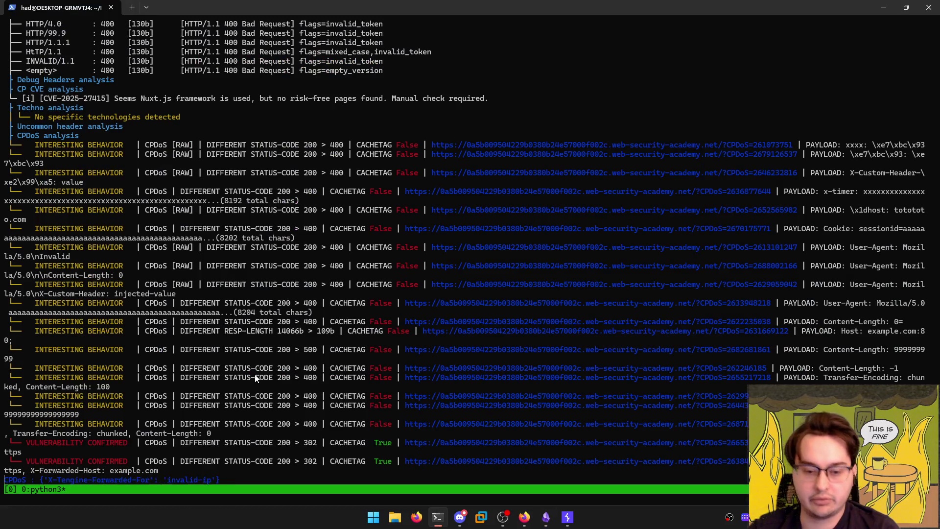
key(alt+Tab)
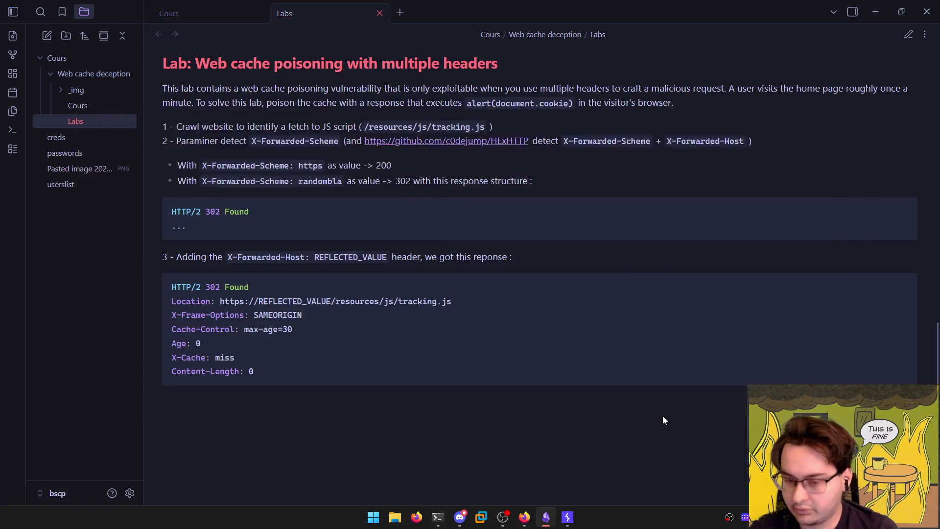
key(alt+Tab)
click(254, 344)
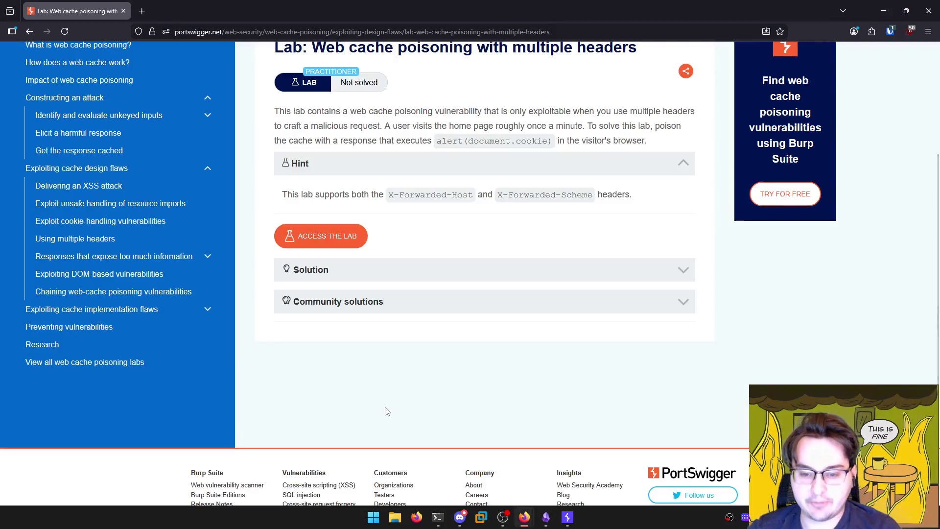
key(alt+Tab)
key(alt+Tab)
key(alt+Tab)
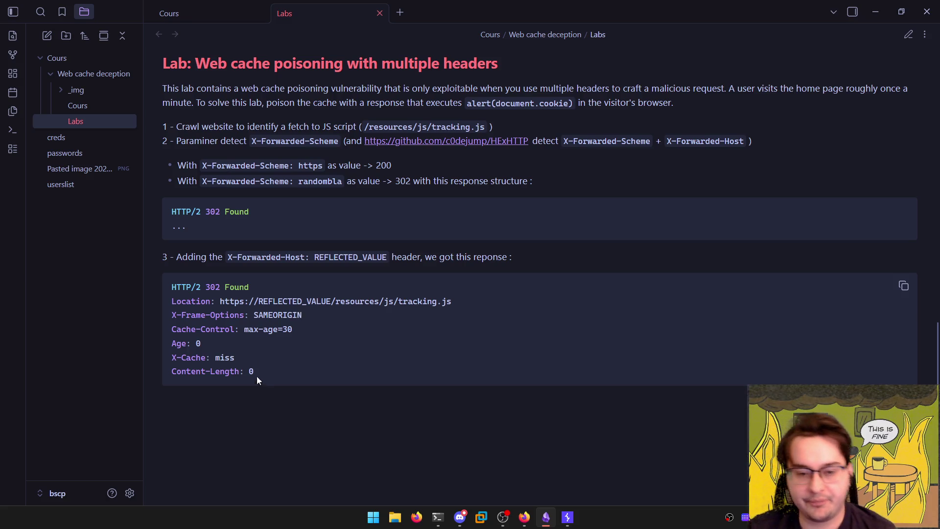
Start step 4: '4 - From the exploit server we can put the file name as following'
key(ctrl+e)
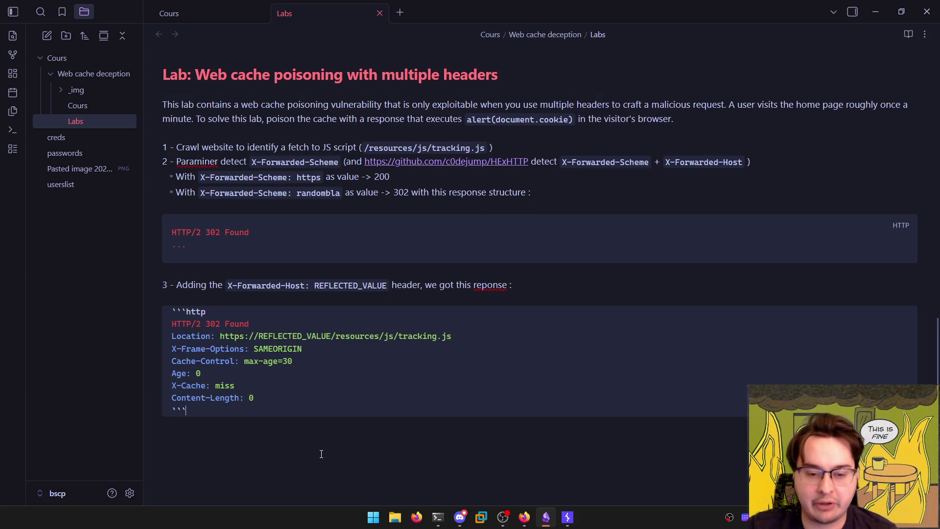
click(321, 454)
text(4 - Ins)
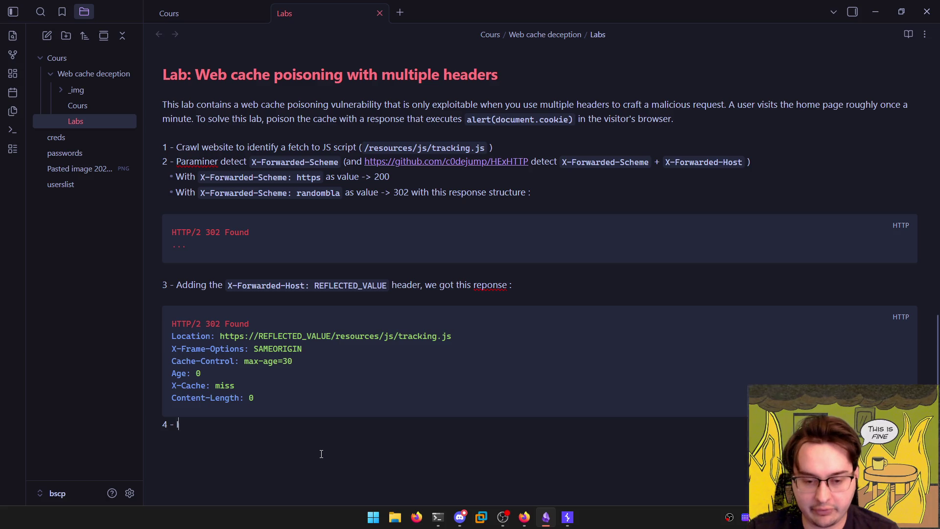
key(BackSpace)
key(BackSpace)
key(BackSpace)
text(From )
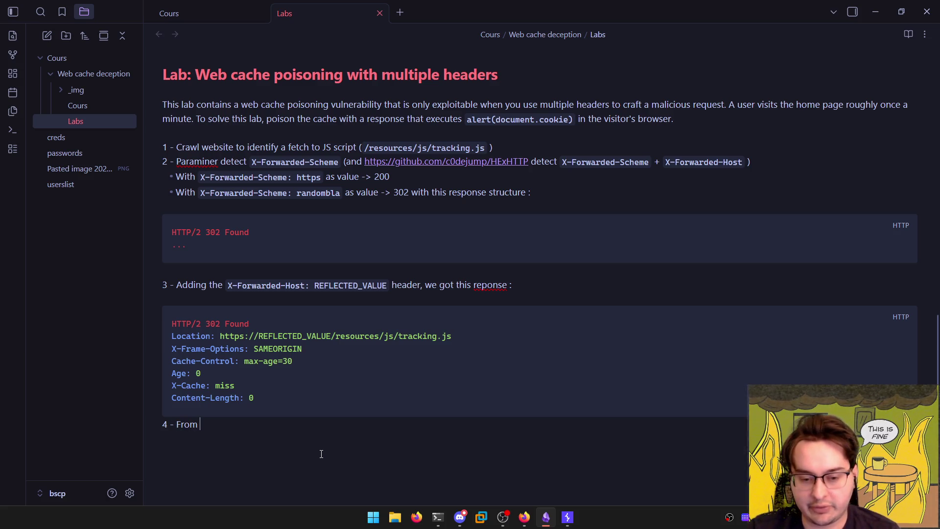
text(the Exploit ser)
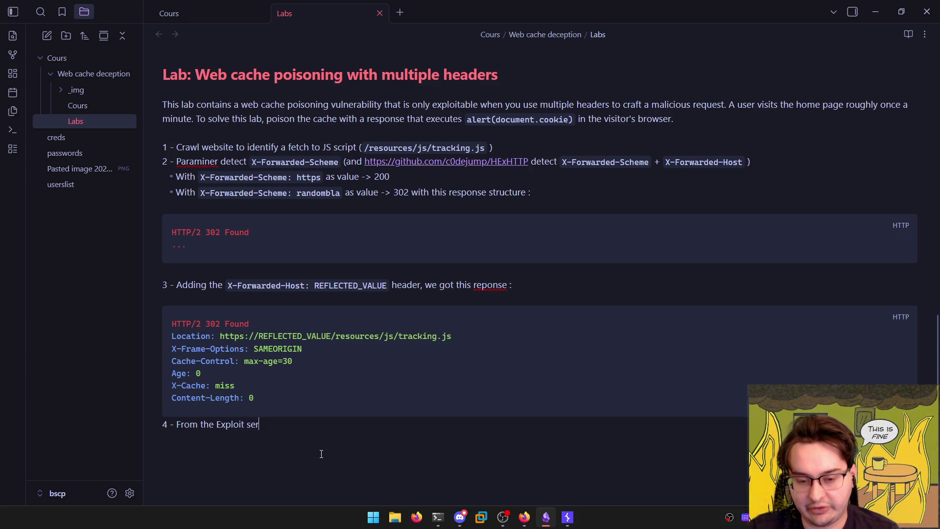
key(BackSpace)
key(BackSpace)
key(BackSpace)
key(ctrl+BackSpace)
text(exploit se)
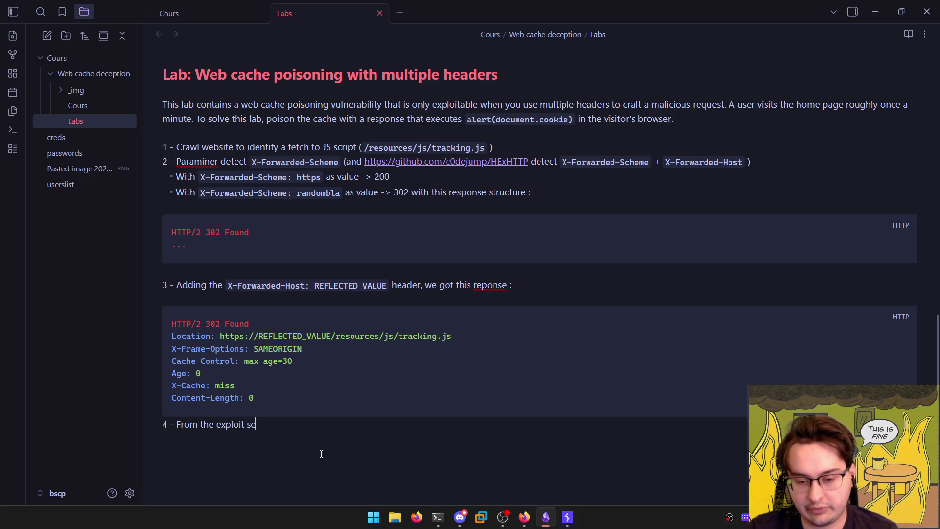
text(rver we can edit)
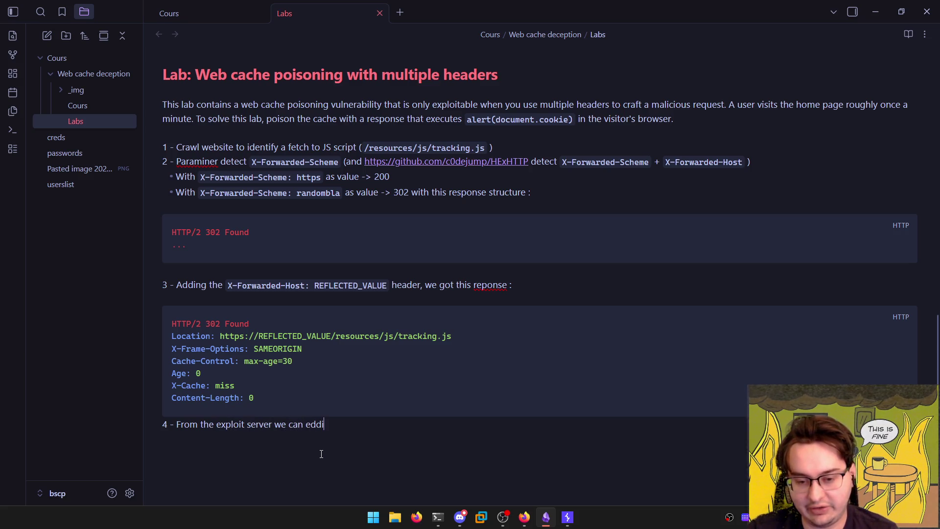
key(ctrl+BackSpace)
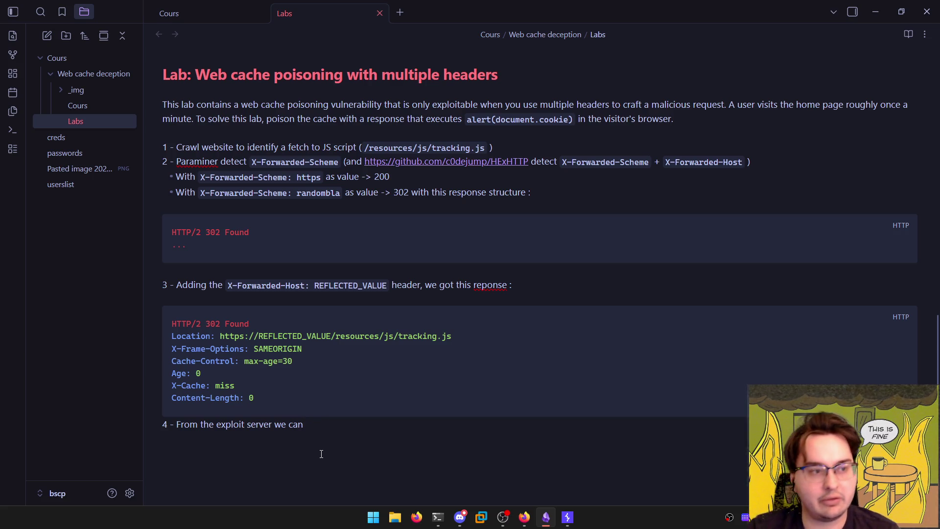
text(put the file )
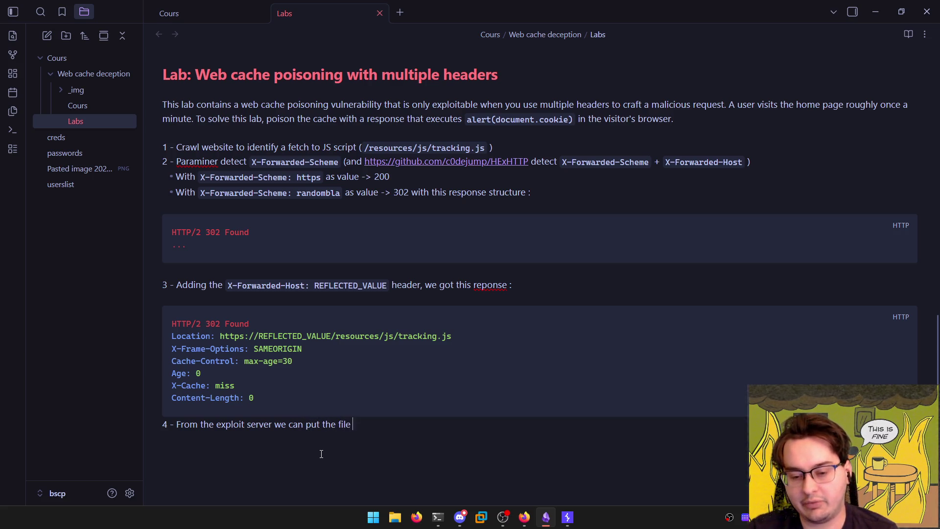
text(name as follow)
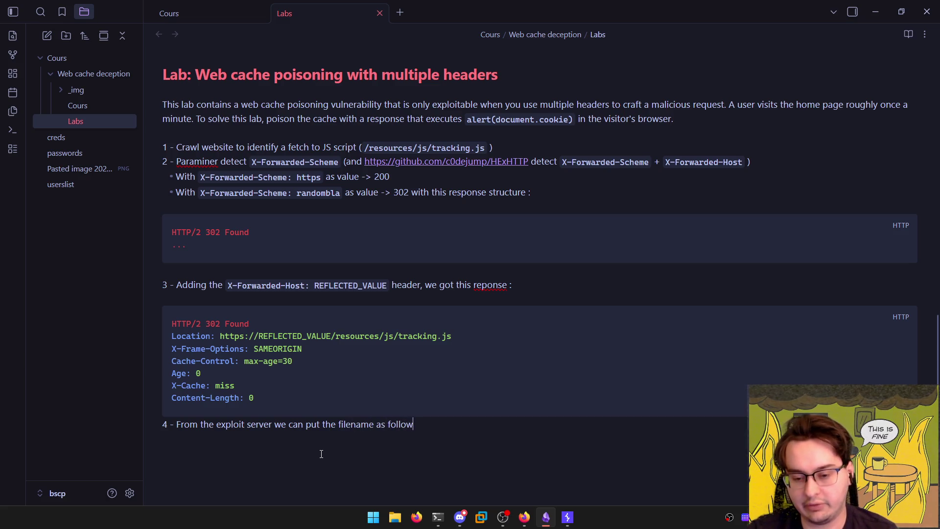
text(ing :)
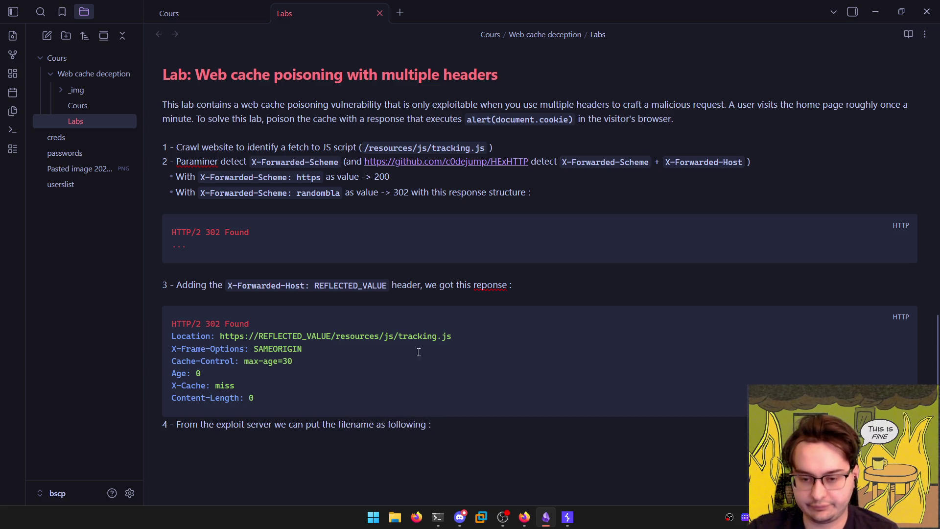
Append the tracking.js path, copied from the Location line, as inline code
click(474, 336)
key(shift+Left)
key(shift+Left)
key(shift+Left)
key(shift+Left)
key(shift+Left)
key(shift+Left)
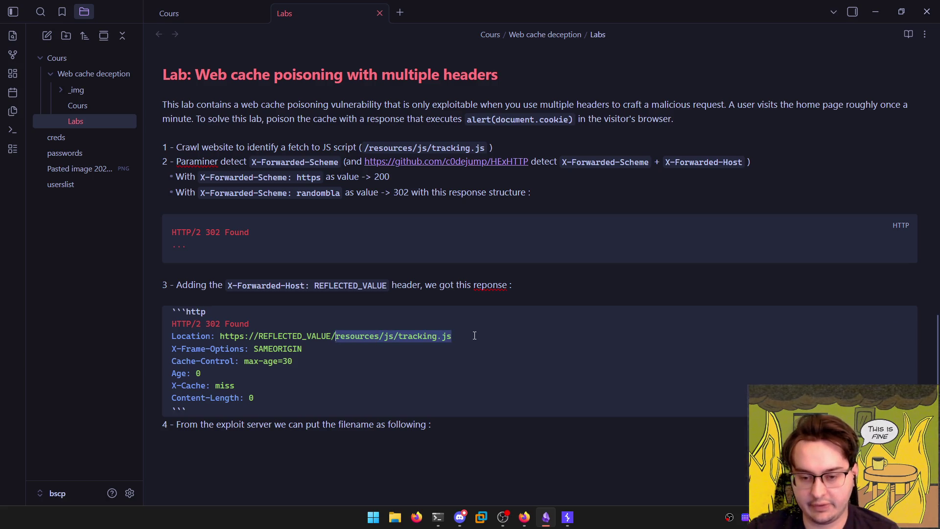
key(ctrl+c)
click(557, 424)
text(``)
key(ctrl+v)
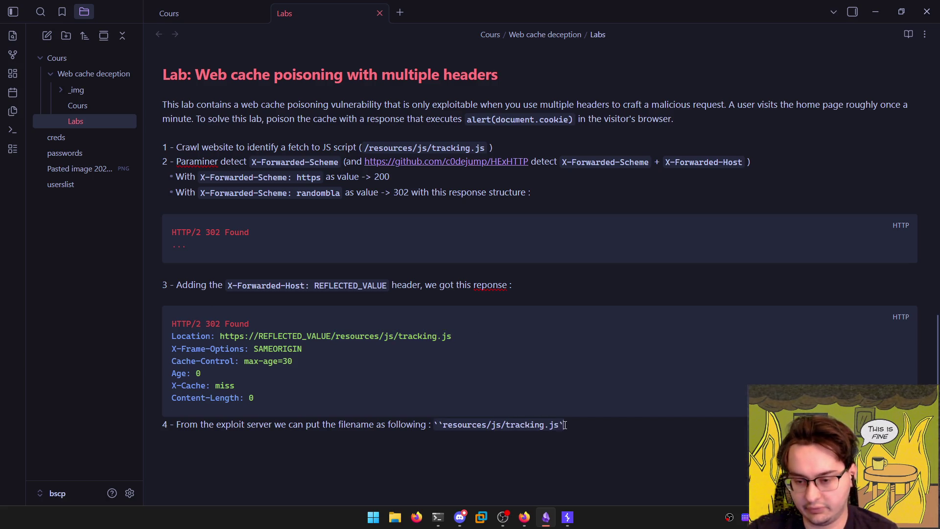
text(``)
key(Return)
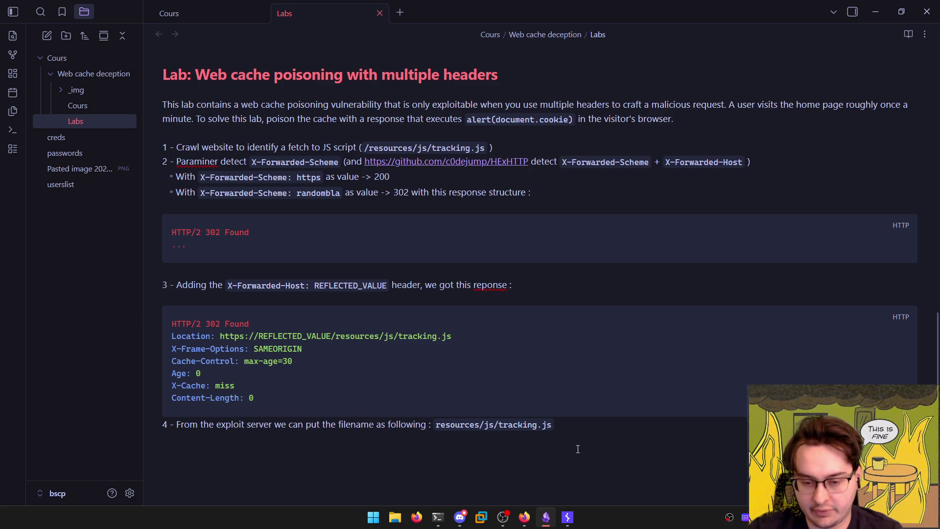
Continue step 4 with 'and inside the body part the following payload'
key(BackSpace)
text(and inside th)
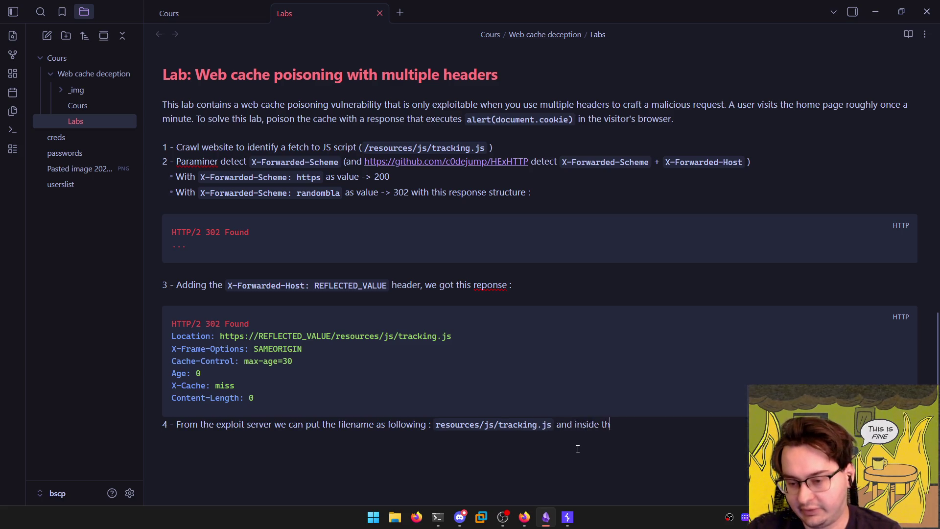
text(e body part)
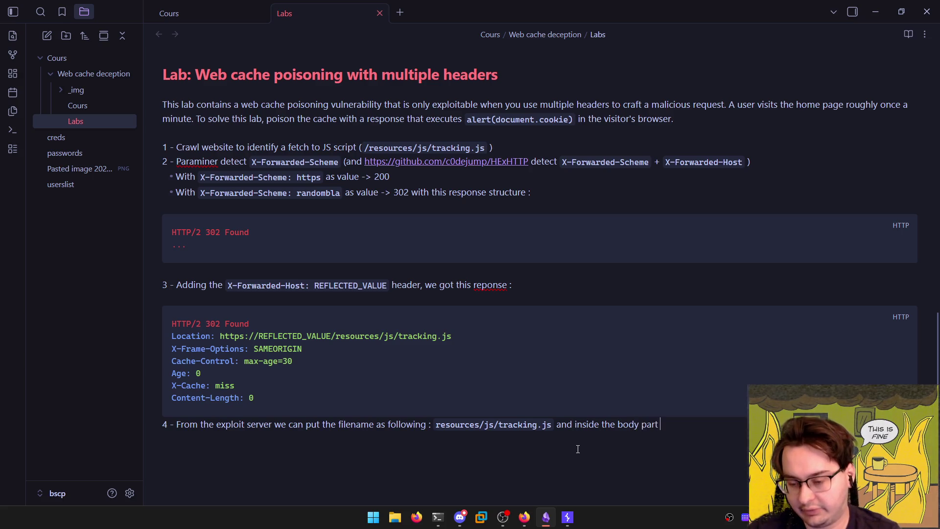
text(the following pa)
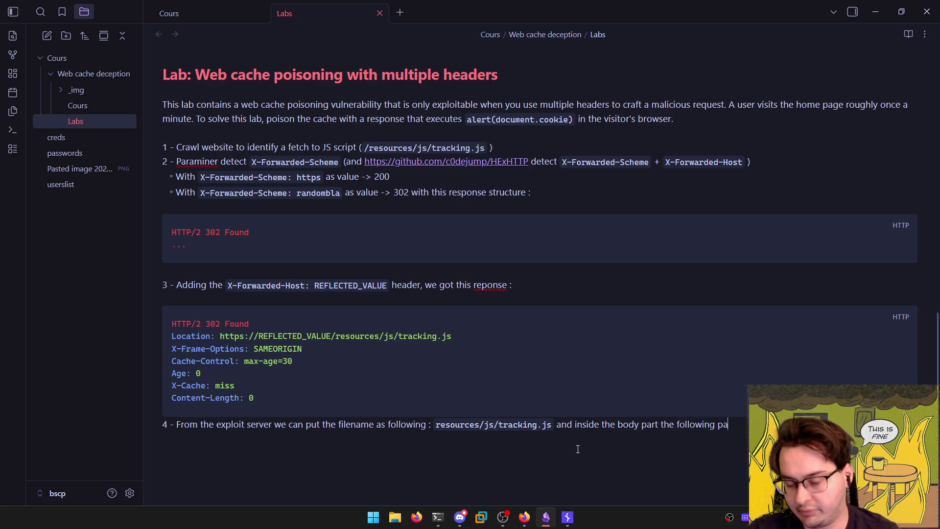
text(yload)
key(BackSpace)
key(BackSpace)
key(BackSpace)
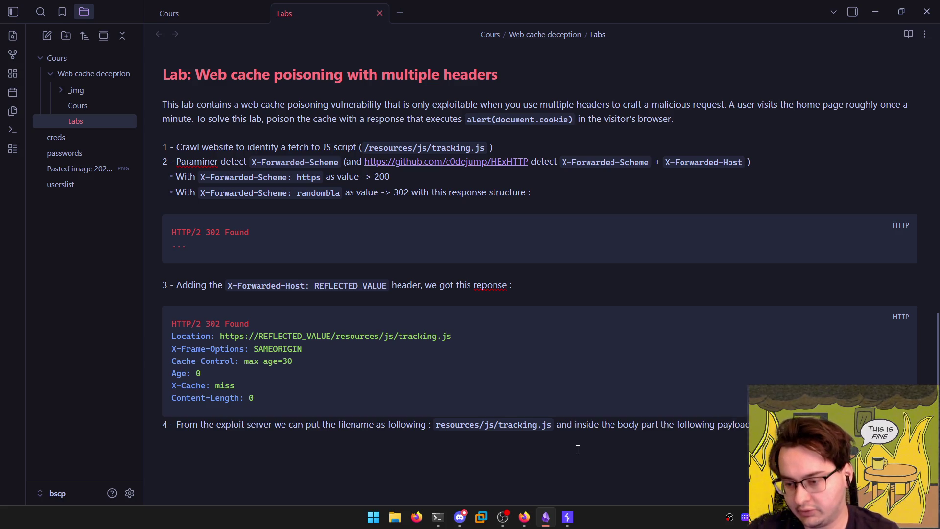
text(```)
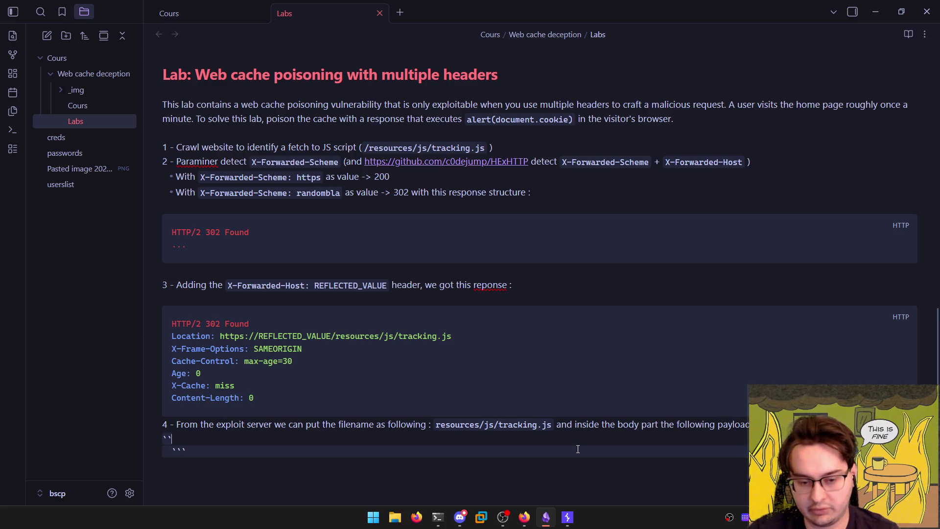
key(BackSpace)
key(BackSpace)
key(BackSpace)
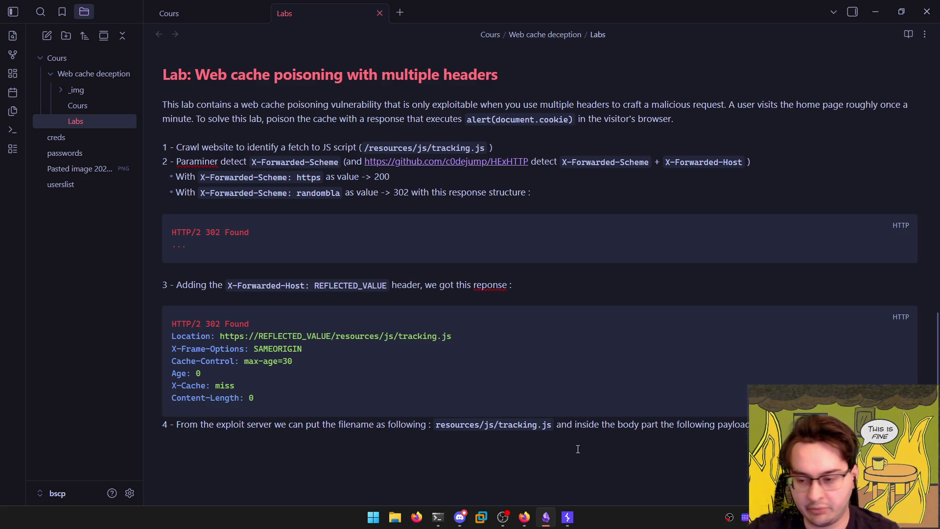
text(```)
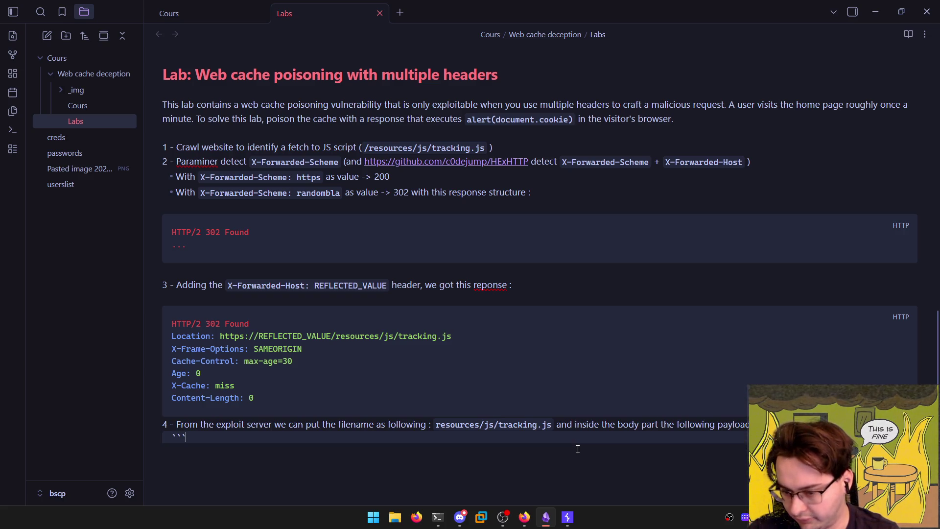
key(BackSpace)
key(BackSpace)
key(BackSpace)
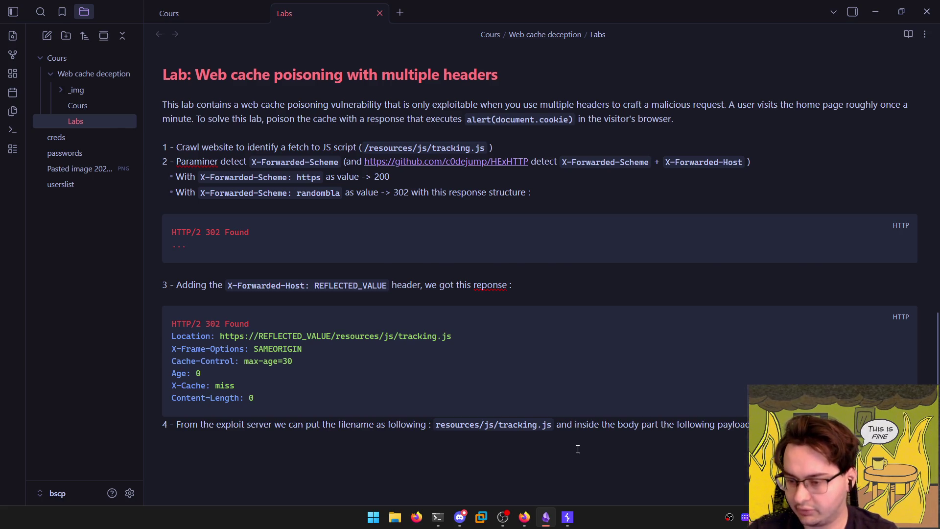
Consult the lab description page in the browser, then come back to the Labs note
key(alt+Tab)
key(alt+Tab)
key(alt+Tab)
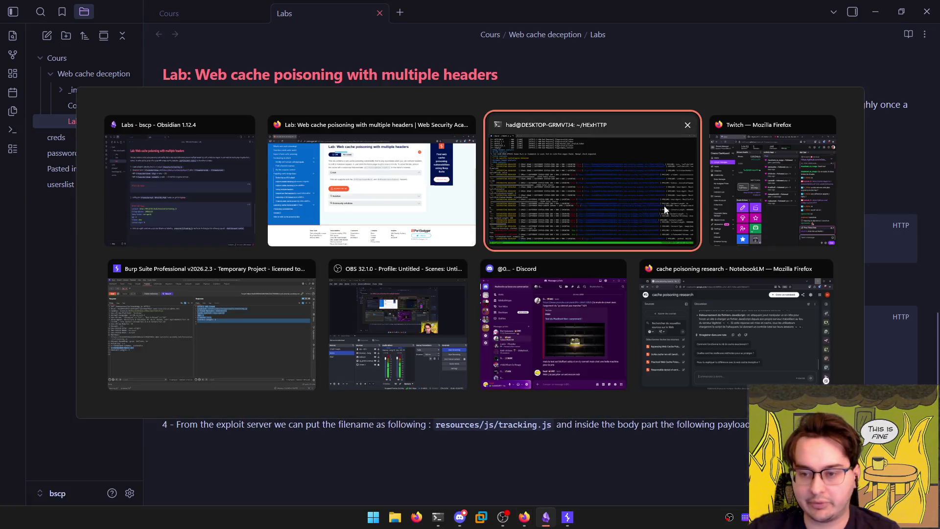
key(Escape)
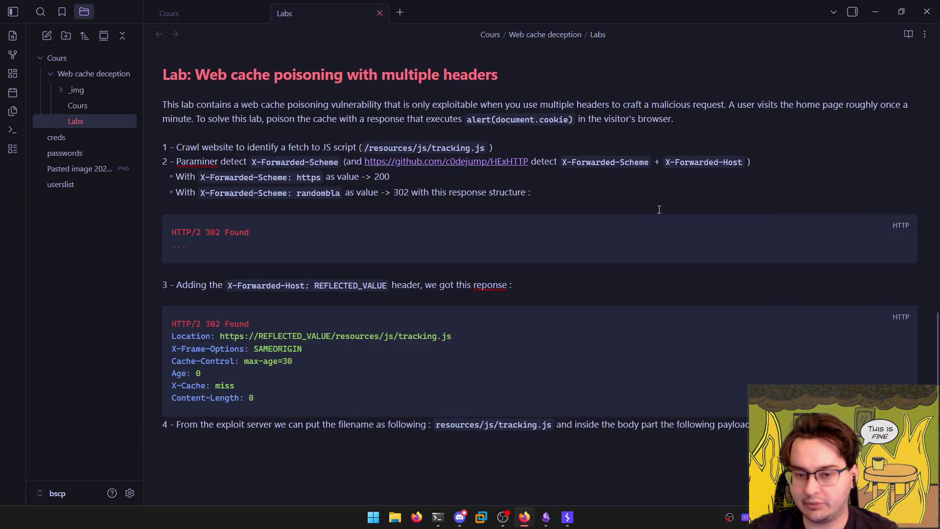
key(super+7)
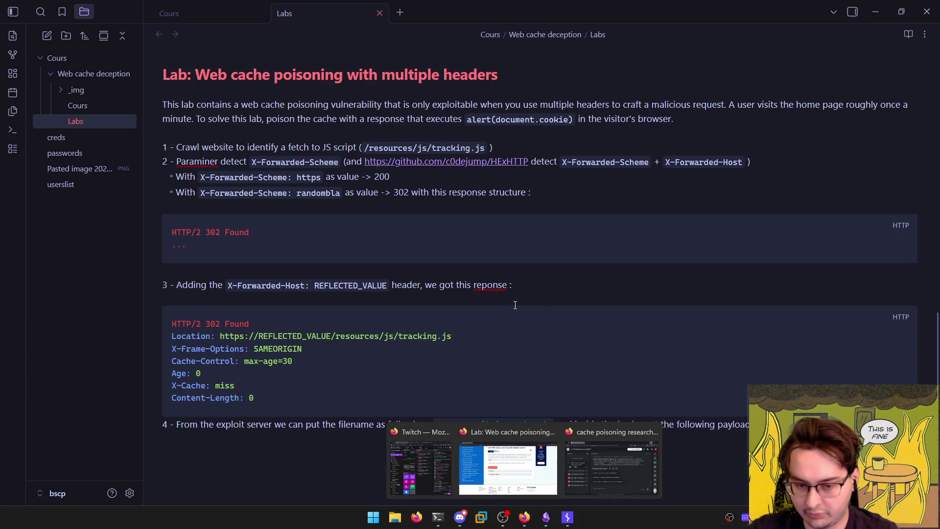
key(Escape)
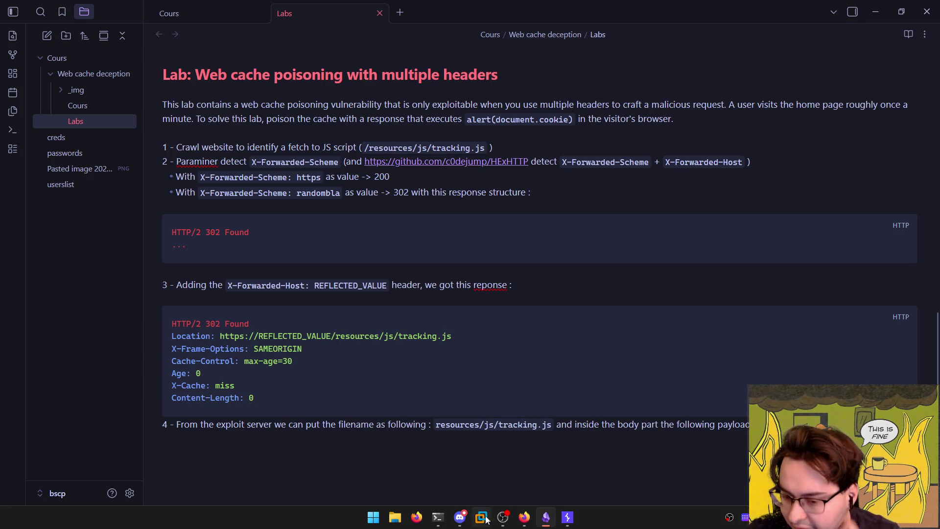
mouse_move(524, 517)
click(524, 460)
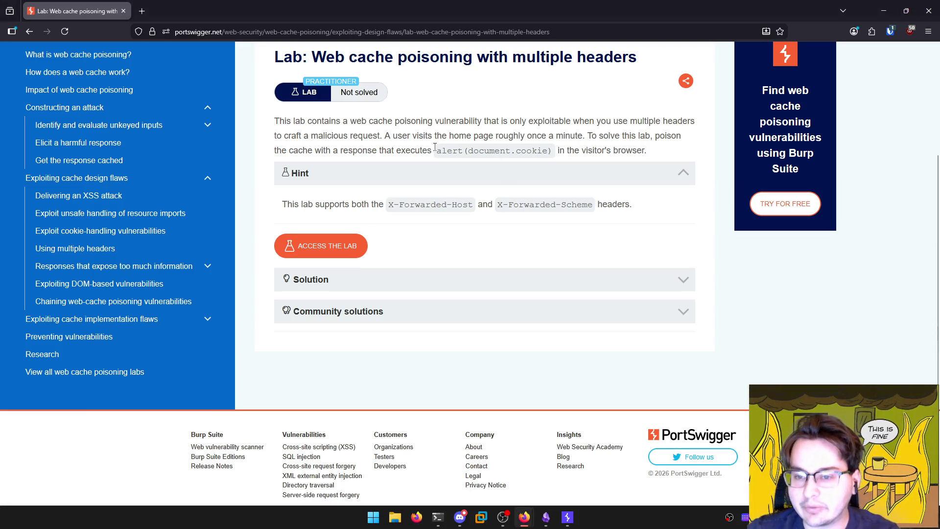
key(alt+Tab)
Add a leading slash to make the path /resources/js/tracking.js and check step 4 in reading view
mouse_move(180, 437)
mouse_down()
mouse_move(437, 430)
mouse_move(447, 402)
mouse_move(552, 403)
mouse_up()
click(436, 430)
key(ctrl+e)
key(ctrl+e)
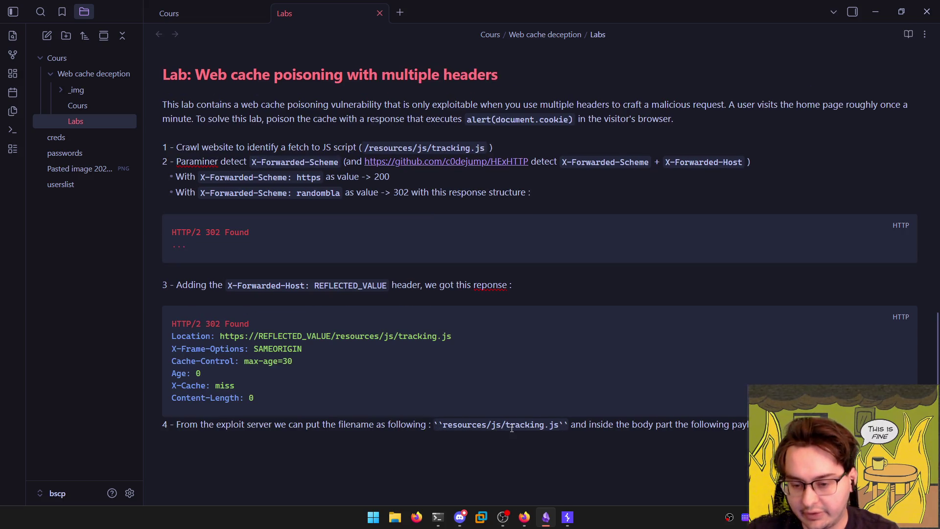
text(/)
key(ctrl+e)
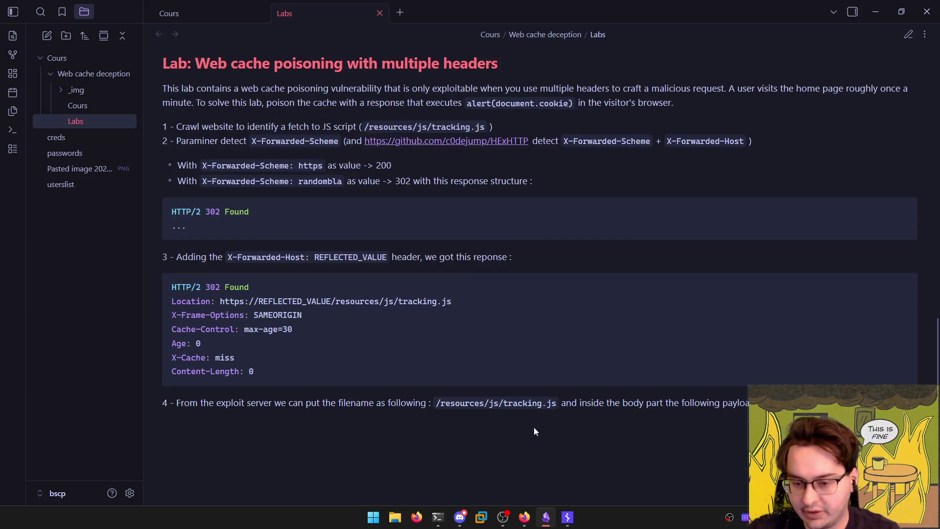
drag(566, 410, 728, 409)
click(533, 410)
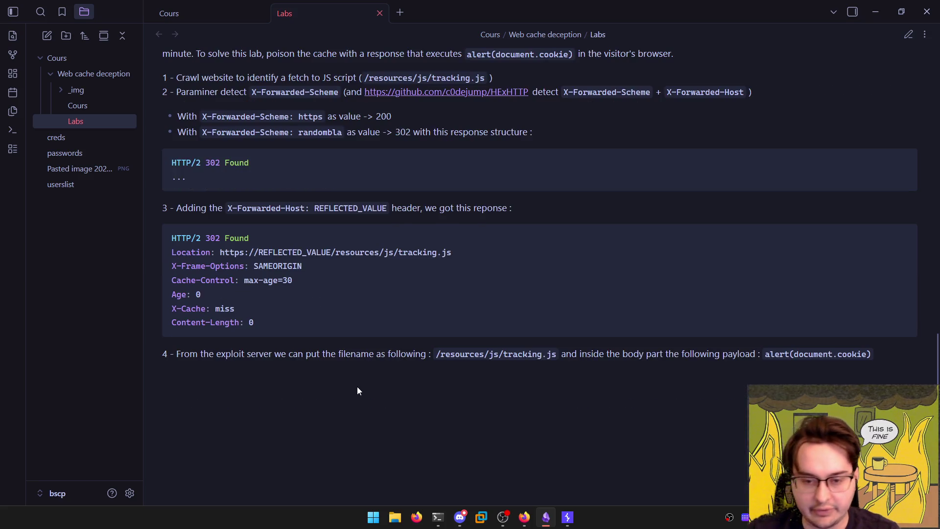
Review the REFLECTED_VALUE Location line, toggling between editing and reading view
scroll(357, 387, down, 1)
double_click(305, 253)
double_click(306, 252)
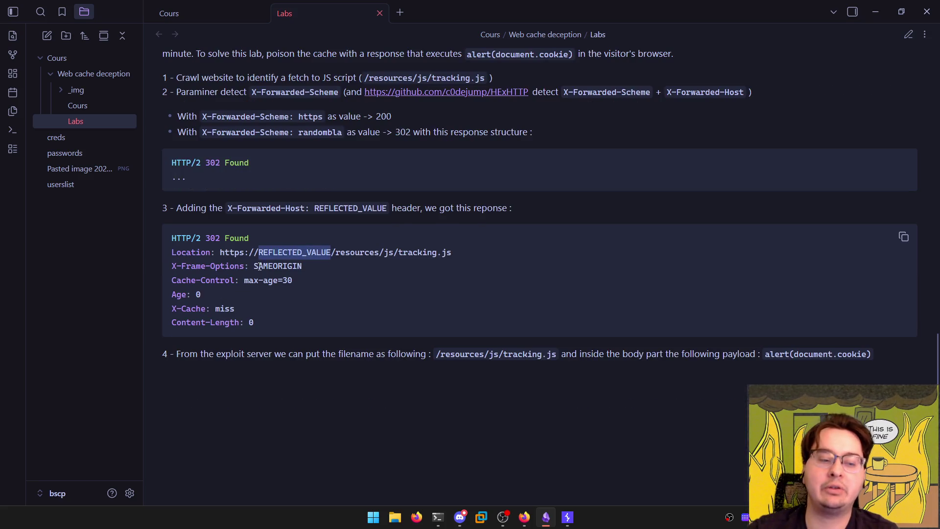
double_click(294, 253)
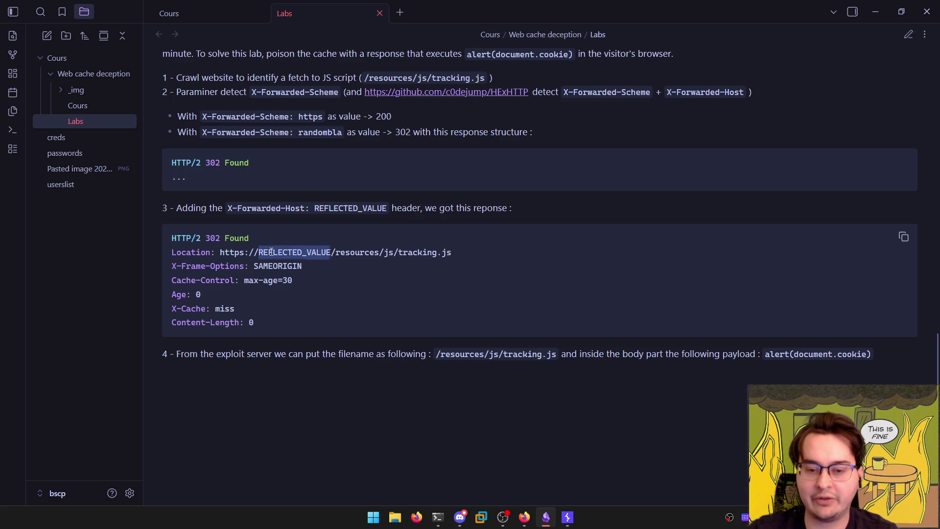
click(282, 280)
key(ctrl+e)
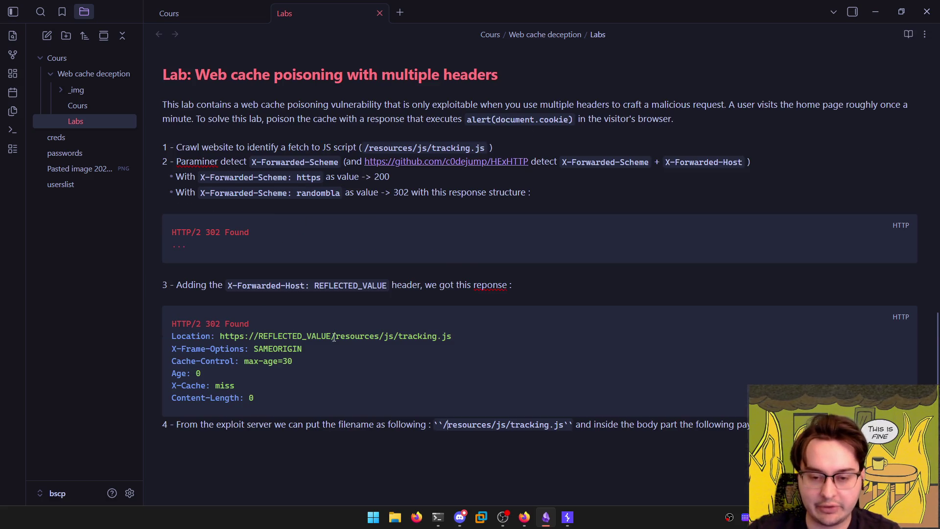
key(ctrl+e)
key(alt+Tab)
key(alt+Tab)
key(alt+Tab)
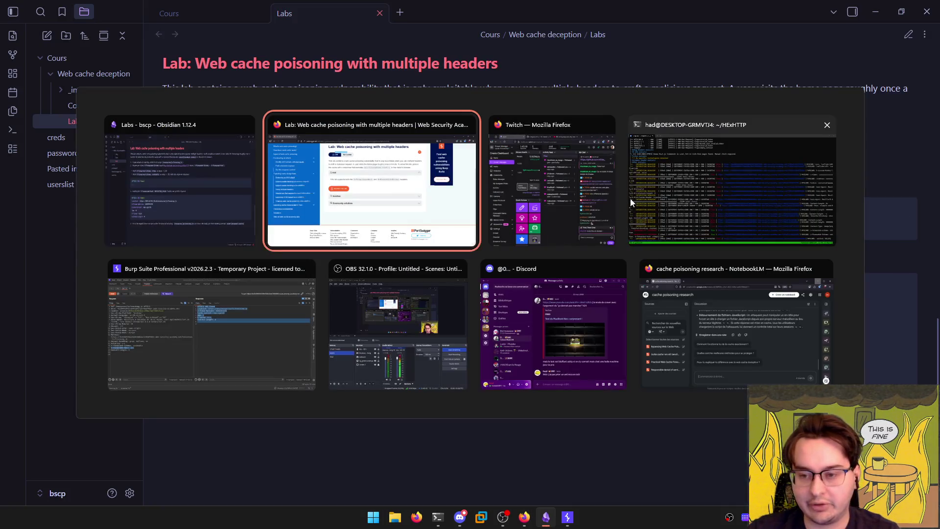
Hide the less important headers in the Burp request, then return to the note in edit mode
click(257, 355)
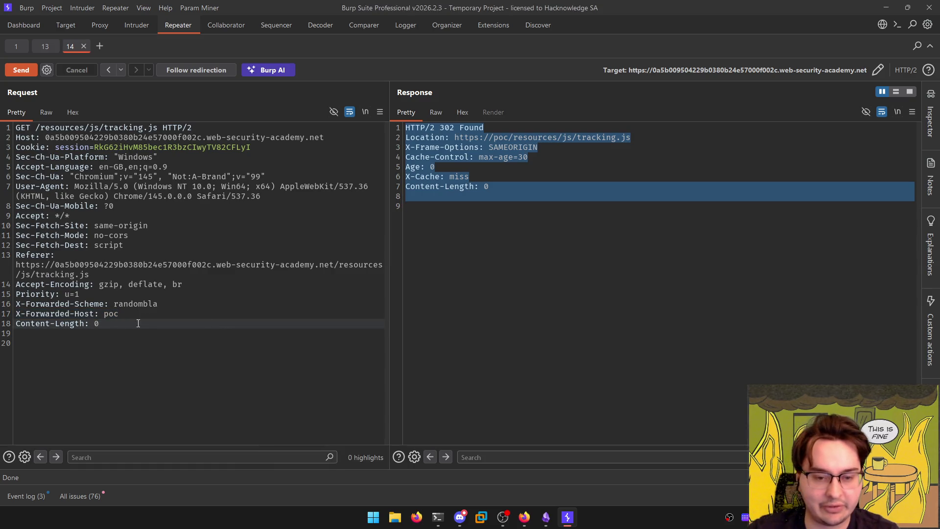
drag(138, 324, 15, 303)
click(49, 343)
click(334, 111)
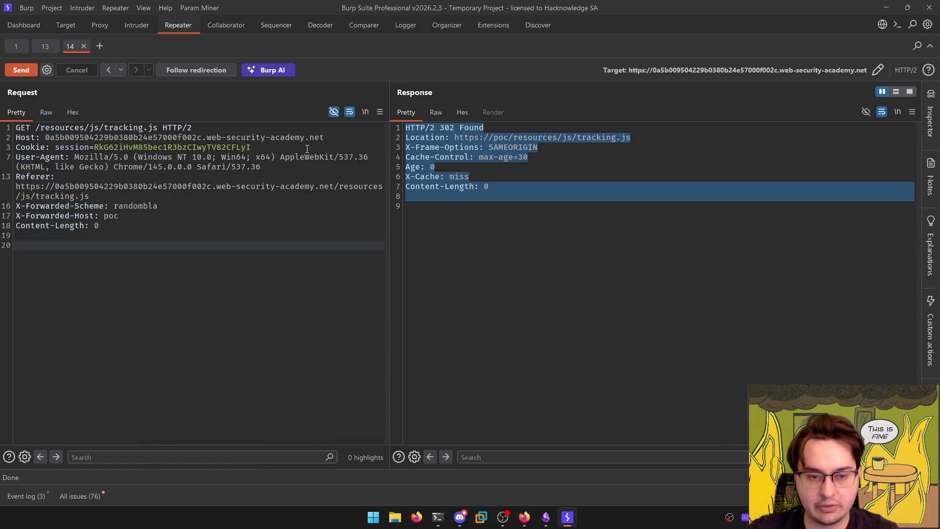
key(alt+Tab)
key(ctrl+e)
Insert a ```http code block containing the pasted tracking.js request
key(Return)
text(`)
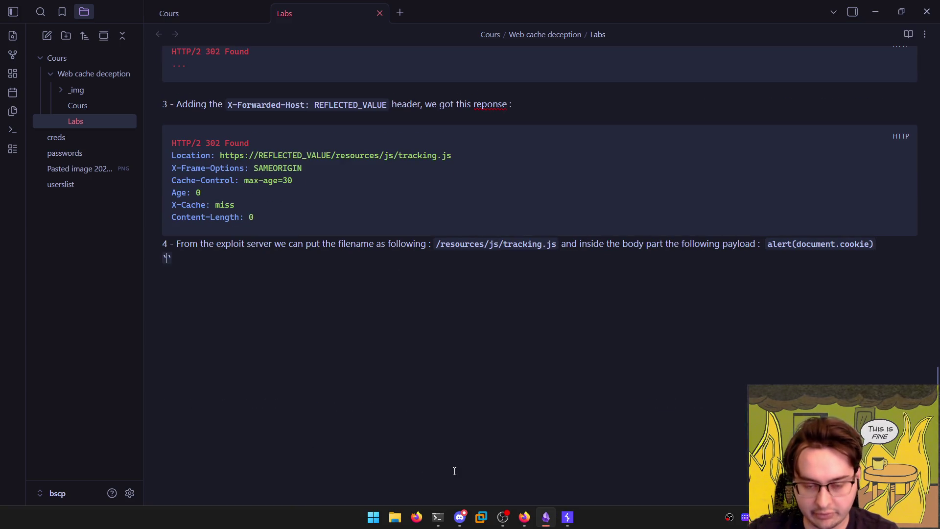
text(`` `)
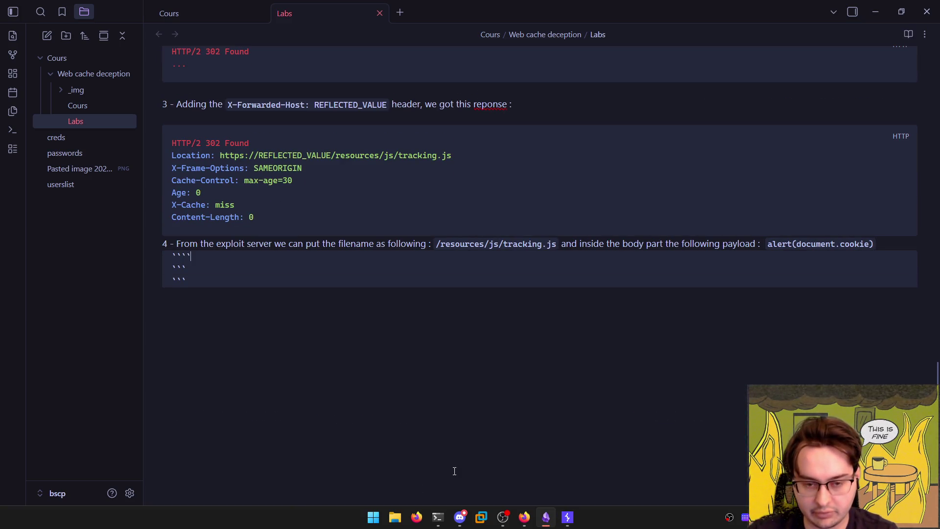
key(BackSpace)
key(BackSpace)
key(BackSpace)
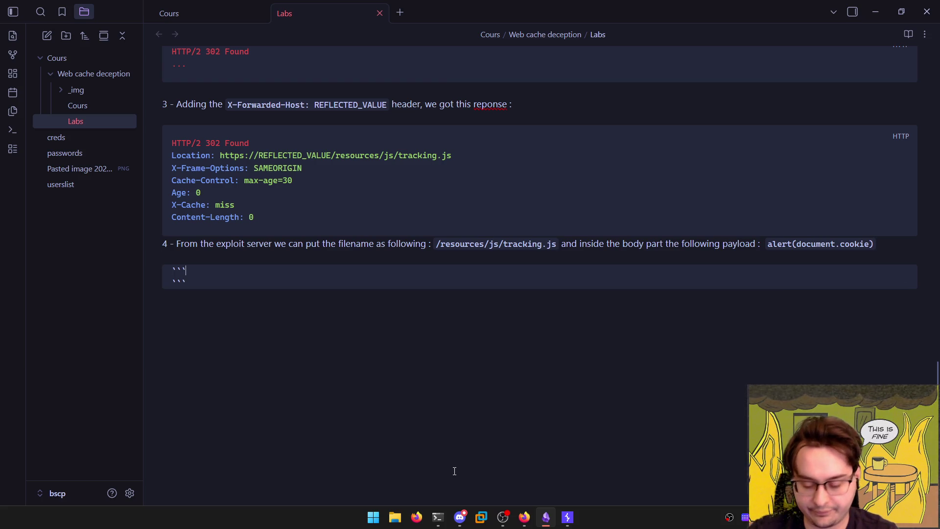
text(http)
key(ctrl+v)
Write the step heading '5 - The malicious HTTP request is :'
click(222, 244)
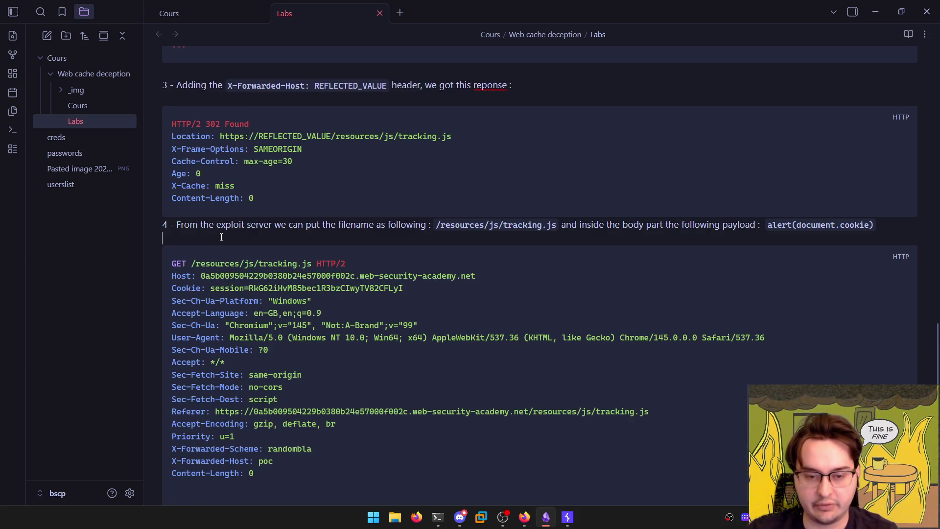
text(5 - )
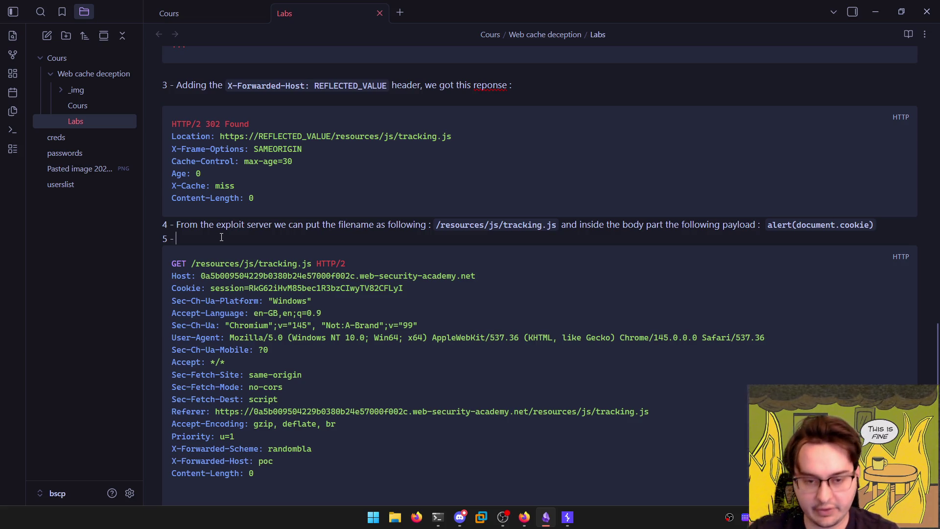
text(The fi)
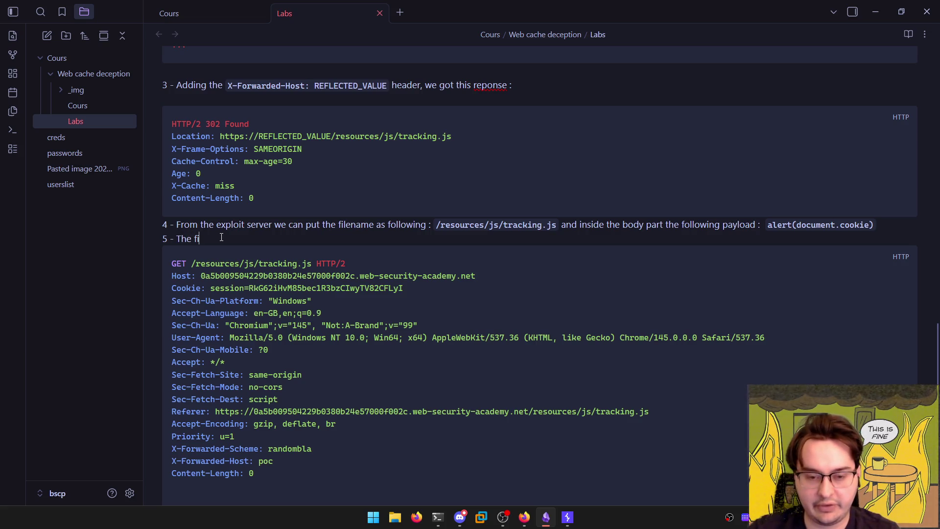
key(BackSpace)
key(BackSpace)
text(crad)
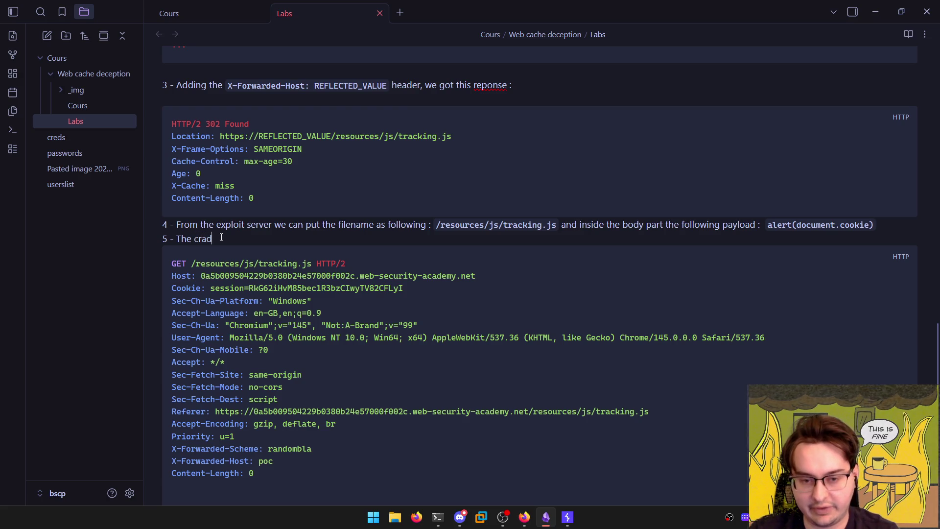
key(BackSpace)
key(BackSpace)
key(BackSpace)
key(BackSpace)
text(malic)
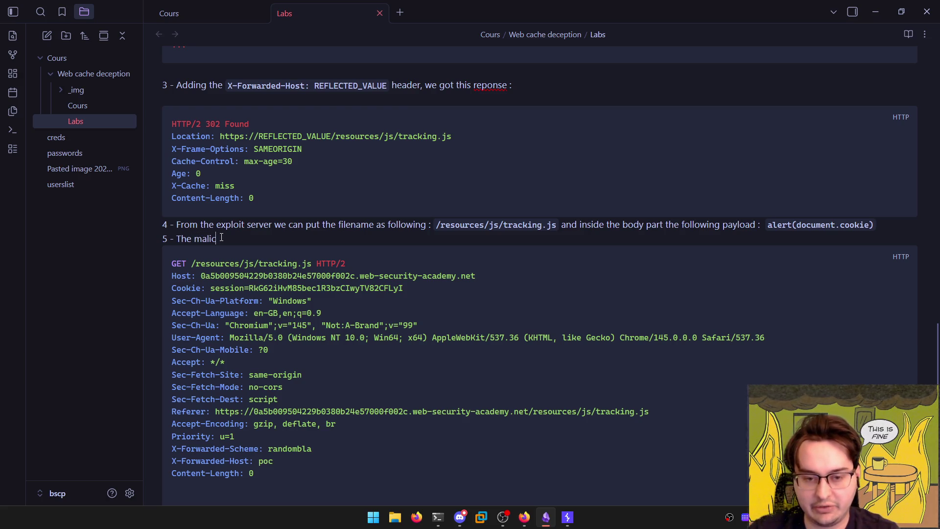
text(ious )
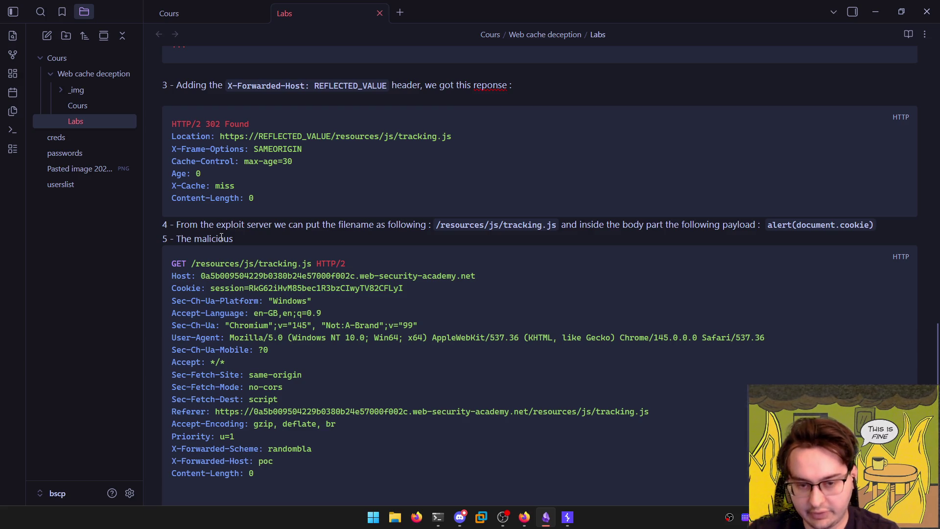
text(craf)
key(BackSpace)
key(BackSpace)
key(BackSpace)
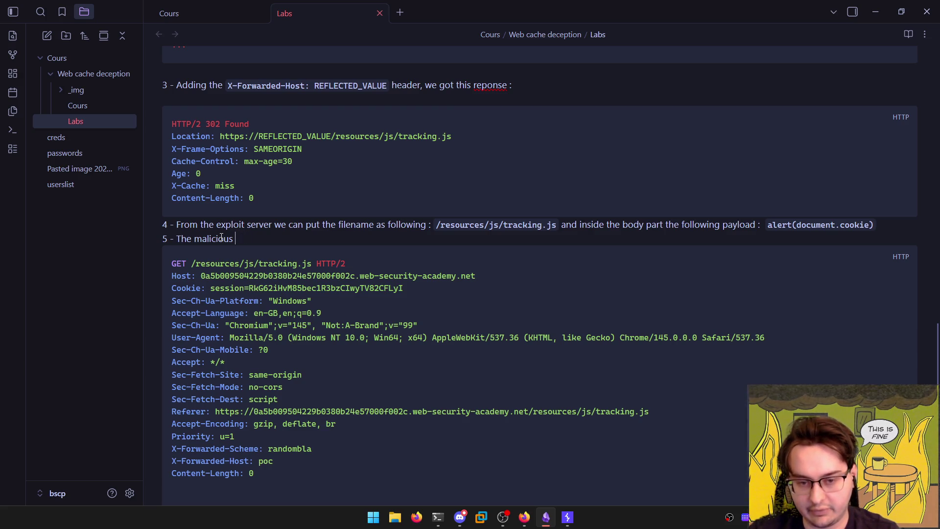
text(HTTP request to)
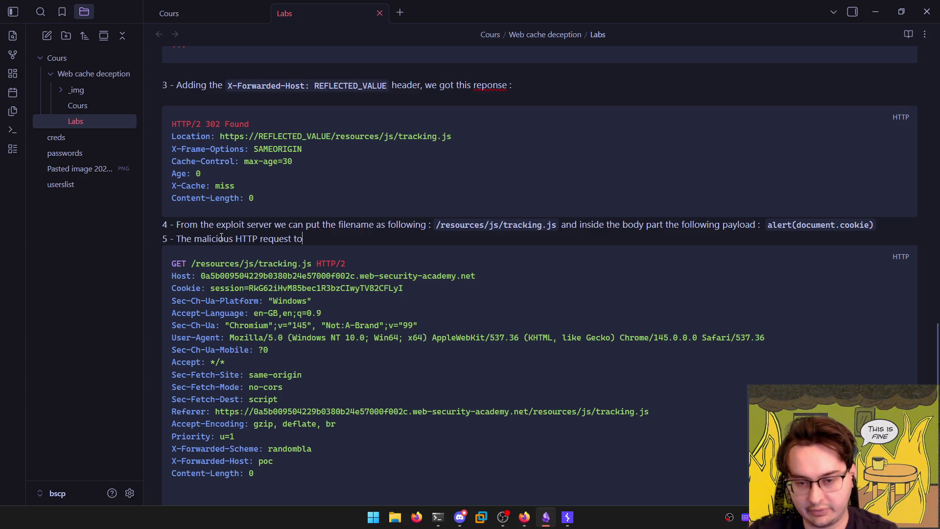
key(BackSpace)
key(BackSpace)
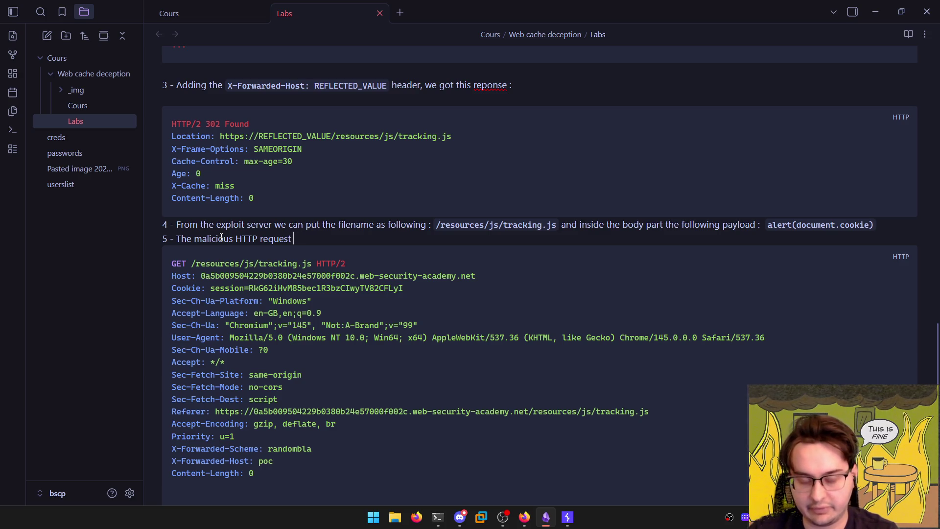
text(is L)
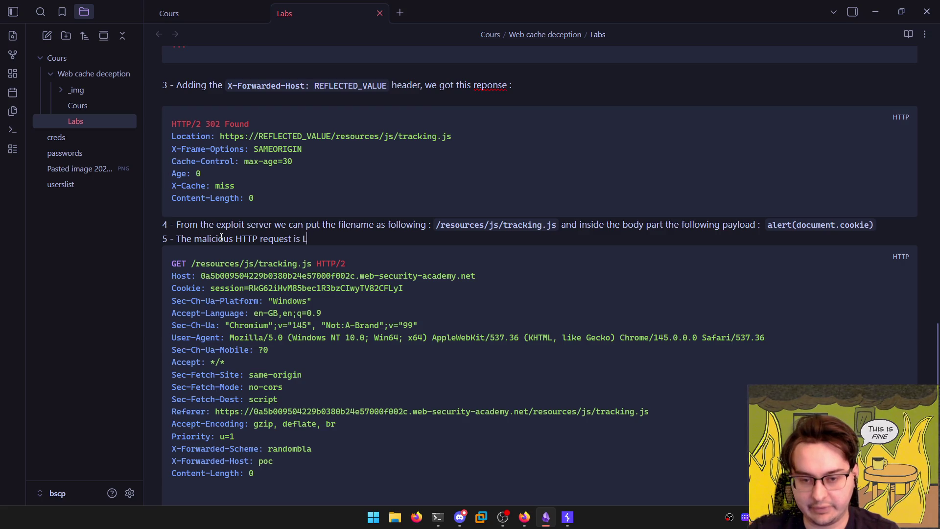
key(BackSpace)
text(:)
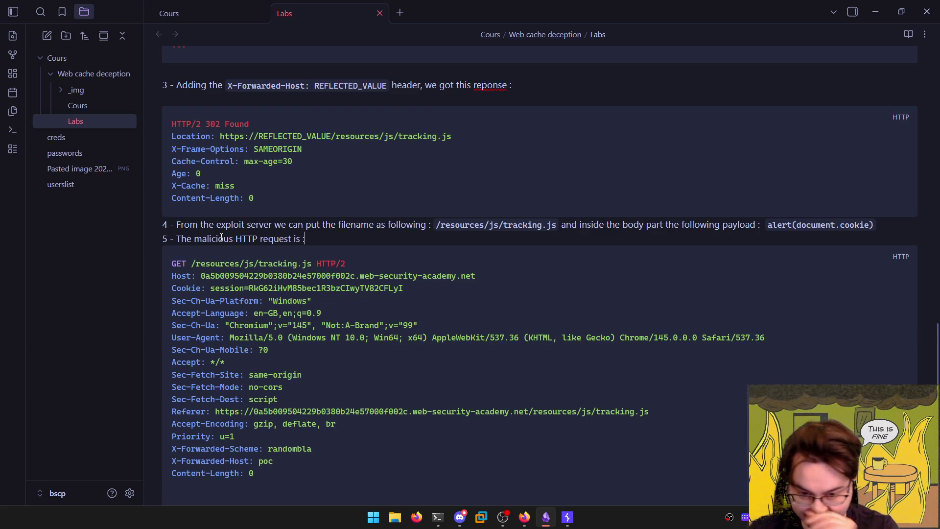
Delete the Sec-Ch-Ua through Priority browser headers from the request block
key(Down)
key(Down)
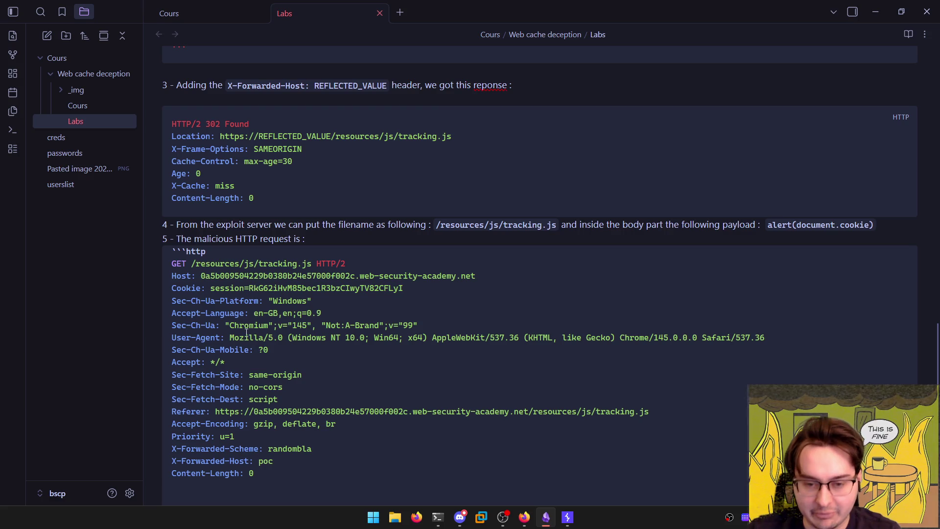
click(172, 301)
key(shift+Down)
key(shift+Down)
key(shift+Down)
key(BackSpace)
key(Down)
key(shift+Down)
key(shift+Down)
key(shift+Down)
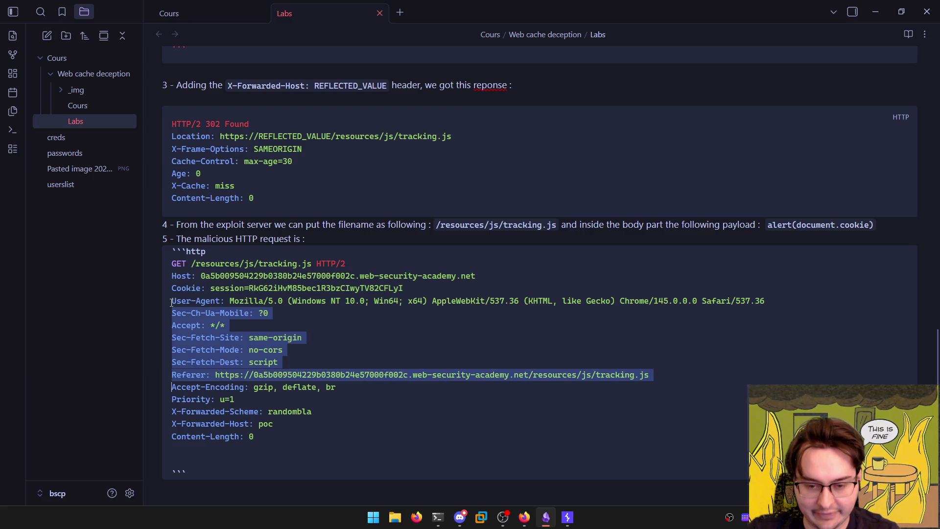
key(shift+Down)
key(shift+Down)
key(shift+Down)
key(shift+Up)
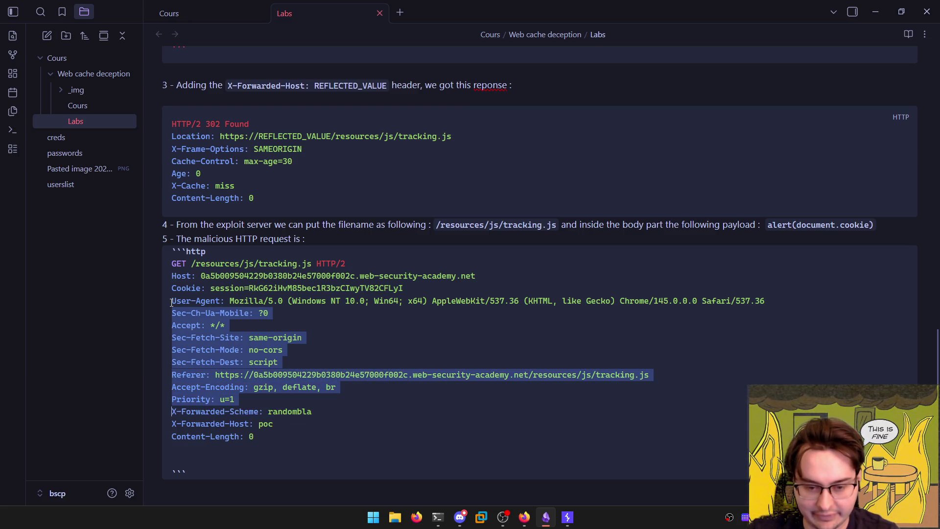
key(BackSpace)
key(Delete)
key(Delete)
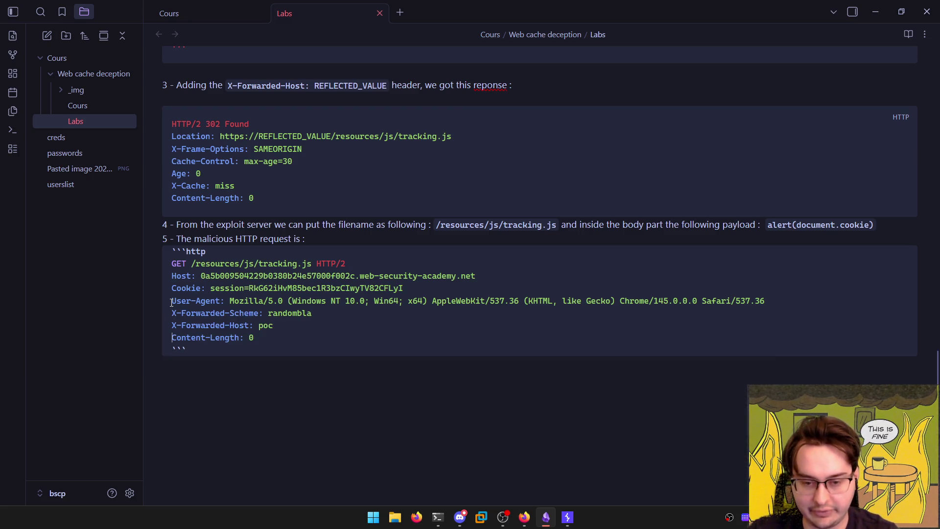
Move the Content-Length: 0 line below User-Agent and remove leftover empty lines
key(shift+Down)
key(ctrl+c)
key(BackSpace)
key(Return)
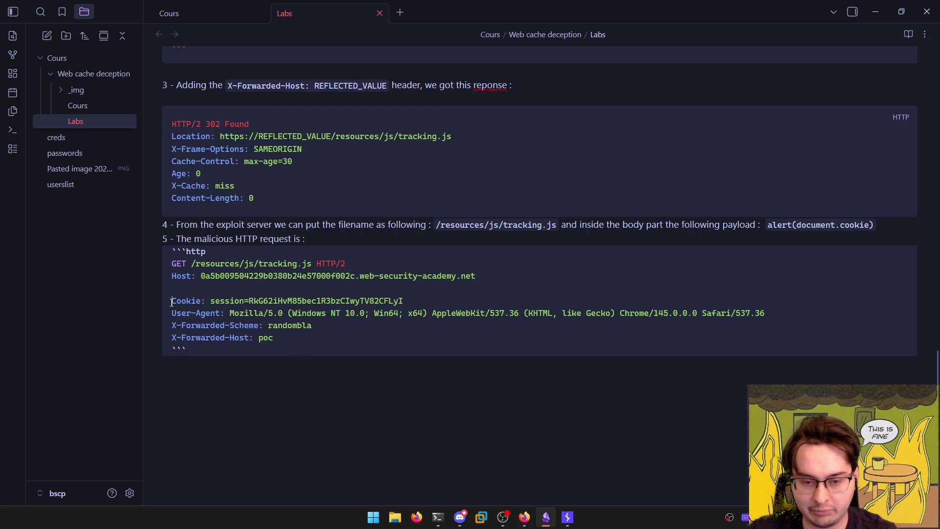
key(BackSpace)
key(Return)
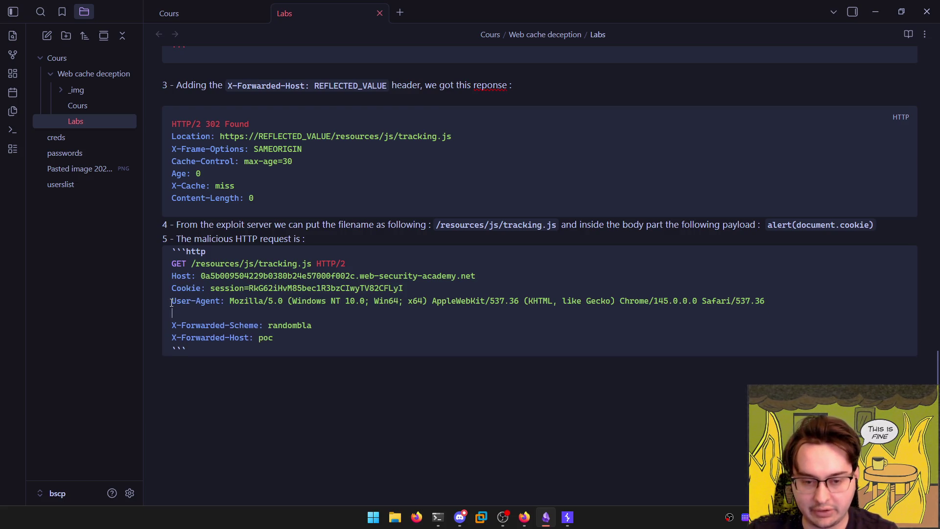
key(ctrl+v)
key(BackSpace)
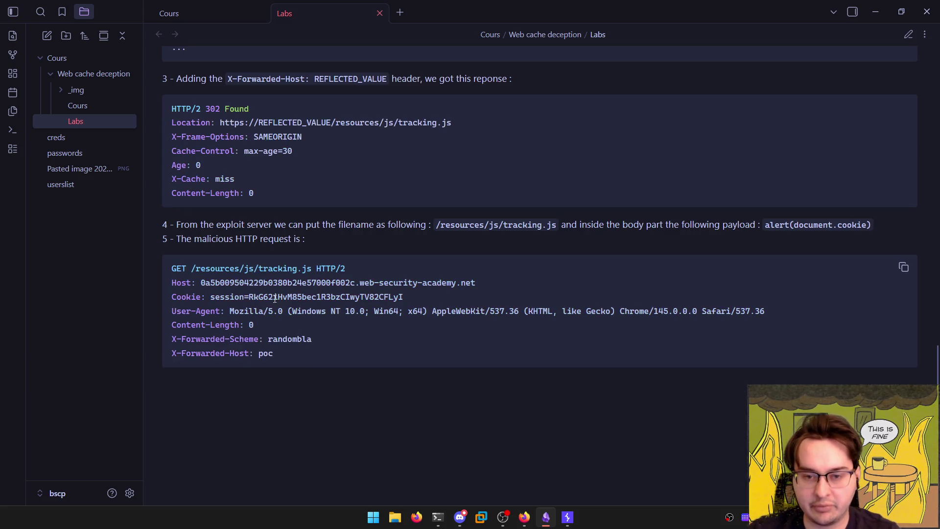
double_click(282, 138)
Copy the X-Forwarded-Scheme: nohttps and X-Forwarded-Host lines from Burp's exploit-server request
click(417, 353)
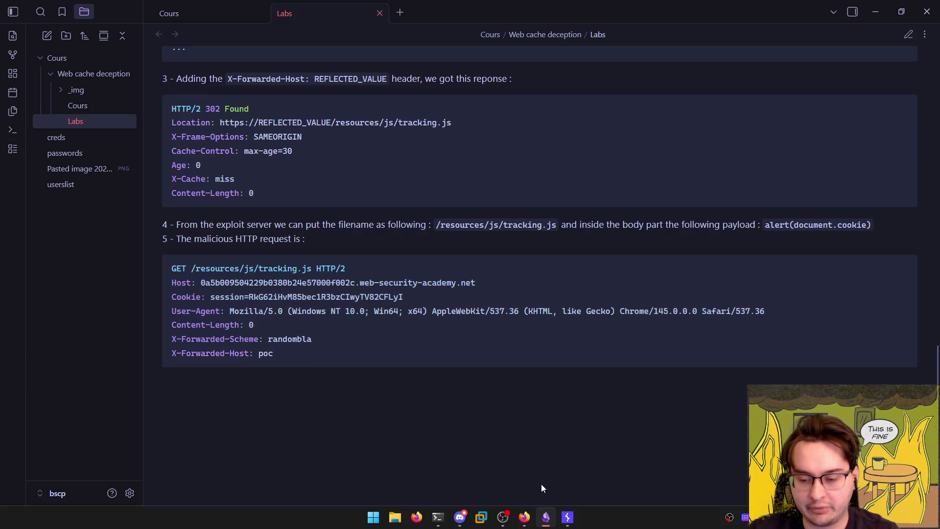
click(567, 518)
drag(47, 137, 323, 137)
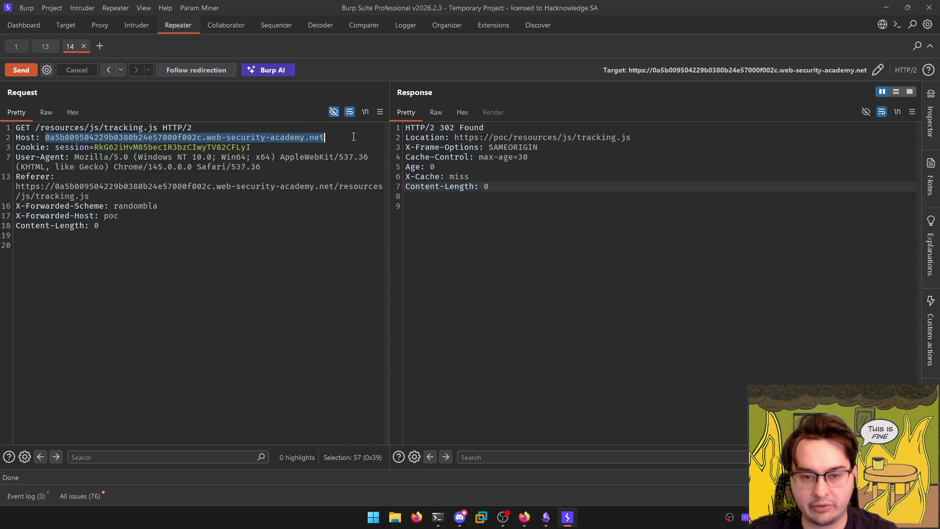
click(39, 46)
click(549, 182)
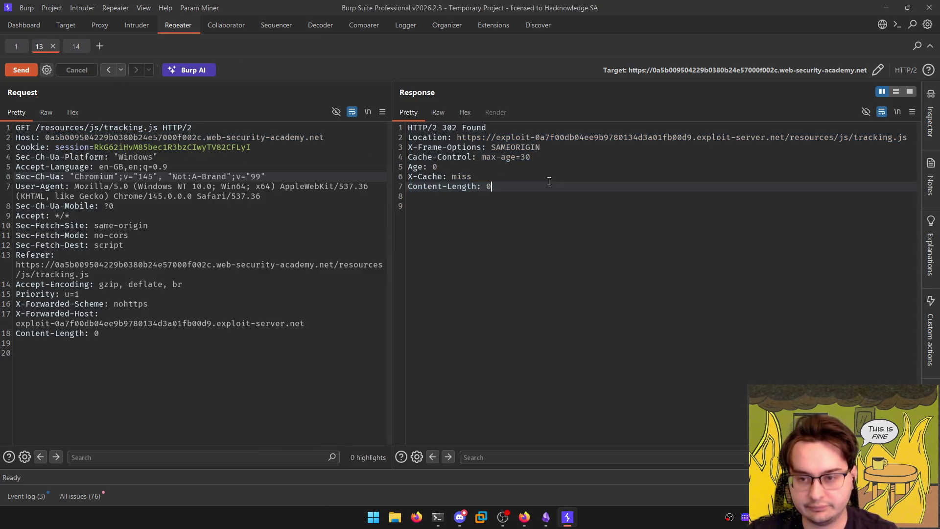
drag(496, 137, 692, 137)
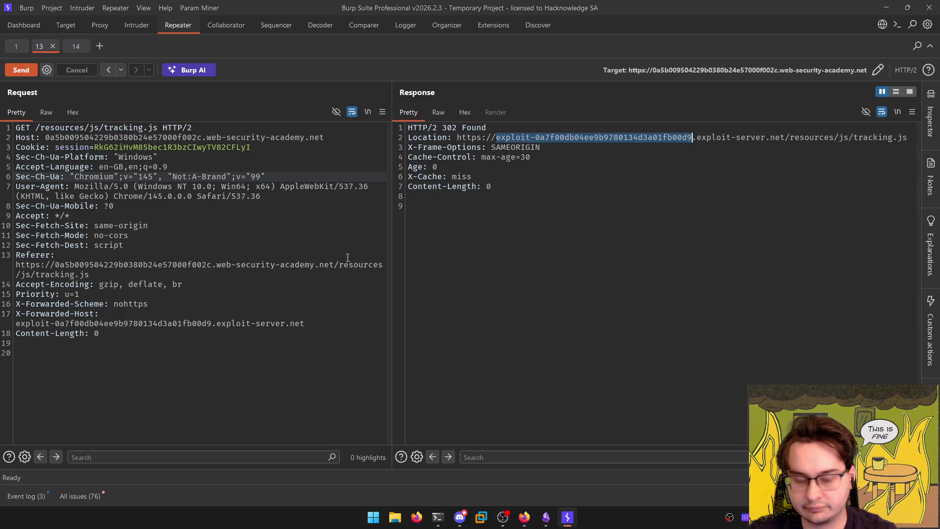
mouse_move(356, 324)
mouse_down()
mouse_move(15, 324)
mouse_move(16, 304)
mouse_up()
key(ctrl+c)
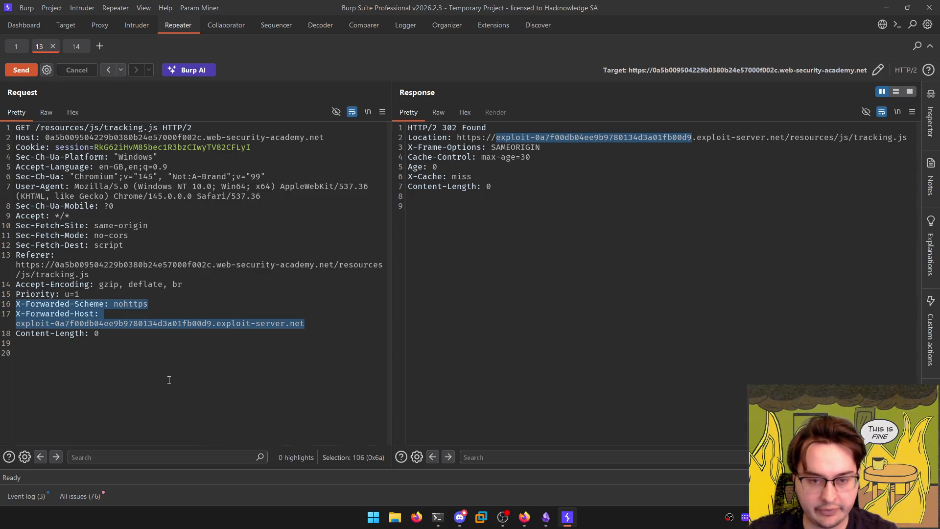
key(alt+Tab)
Replace step 5's old forwarding headers with the copied lines and check reading view
drag(309, 360, 165, 339)
key(ctrl+e)
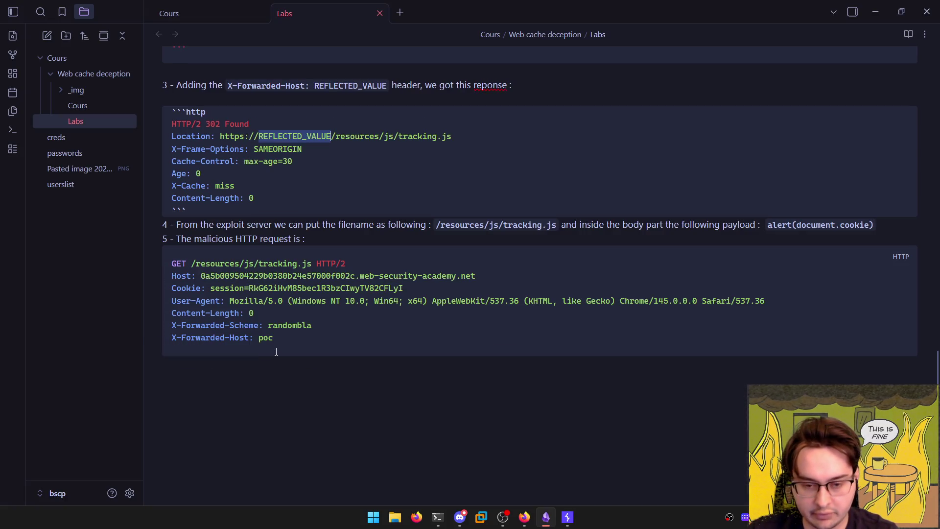
drag(274, 337, 163, 334)
key(ctrl+v)
key(ctrl+e)
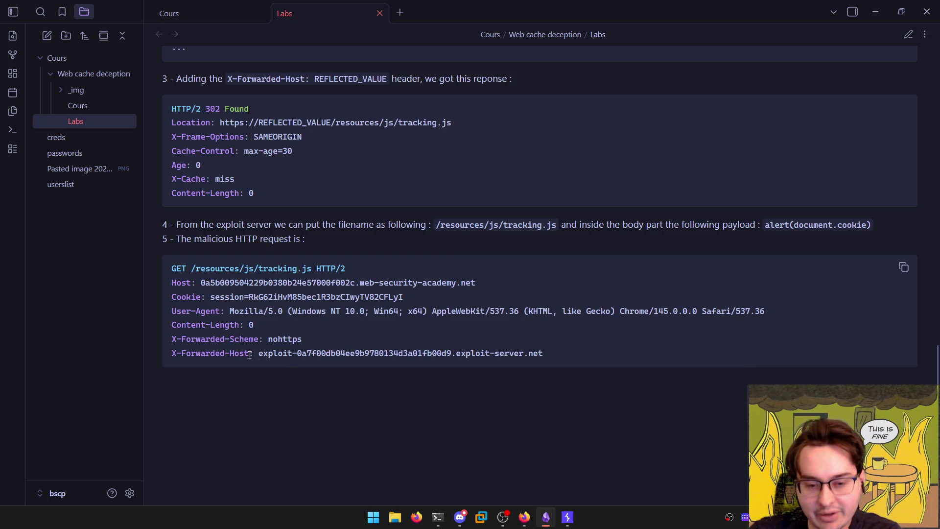
drag(259, 353, 554, 360)
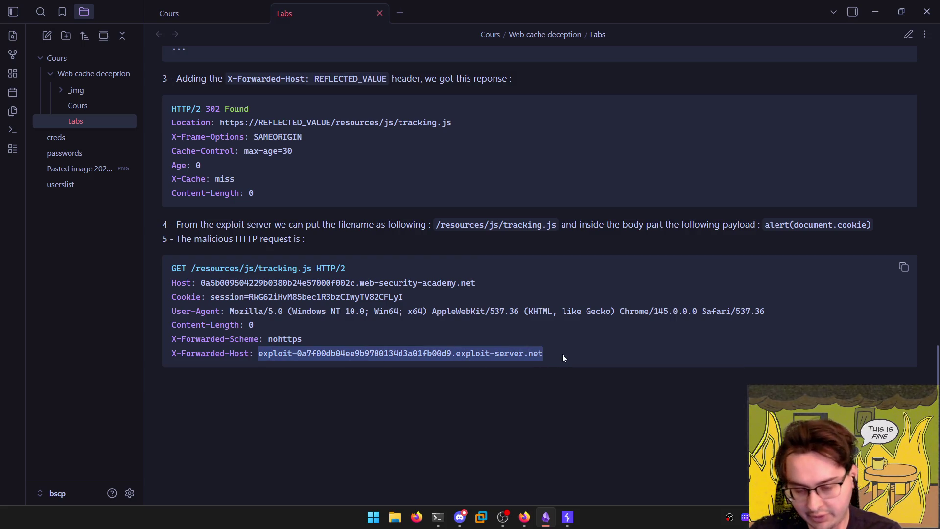
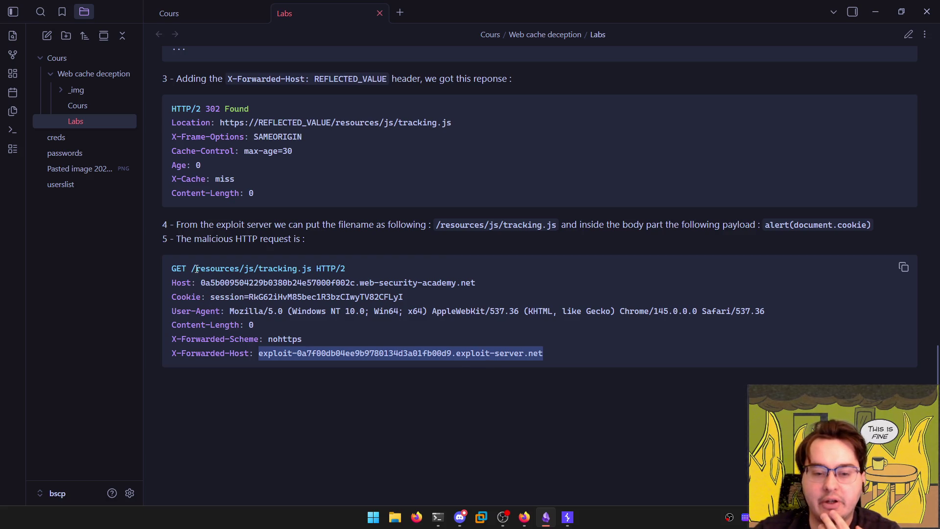
Highlight the /resources/js/tracking.js path and the exploit server host in the Labs note
mouse_move(191, 269)
mouse_down()
mouse_move(315, 268)
mouse_move(169, 268)
mouse_move(190, 270)
mouse_up()
click(292, 269)
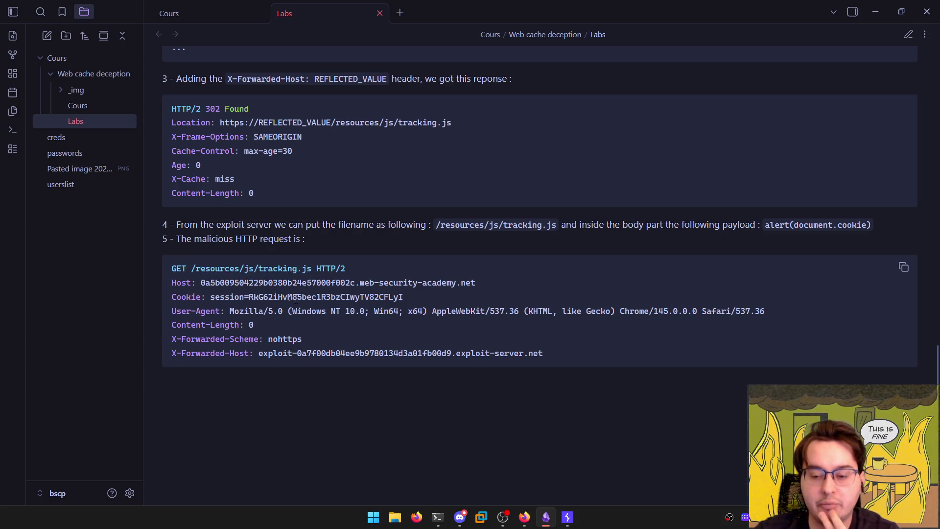
mouse_move(558, 355)
mouse_down()
mouse_move(251, 353)
mouse_move(258, 352)
mouse_up()
click(258, 350)
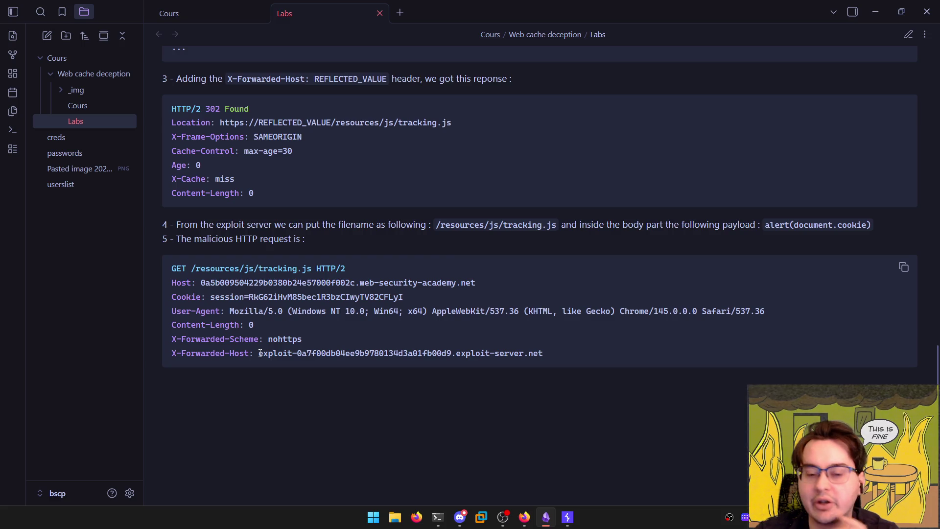
scroll(258, 351, up, 6)
scroll(260, 348, down, 8)
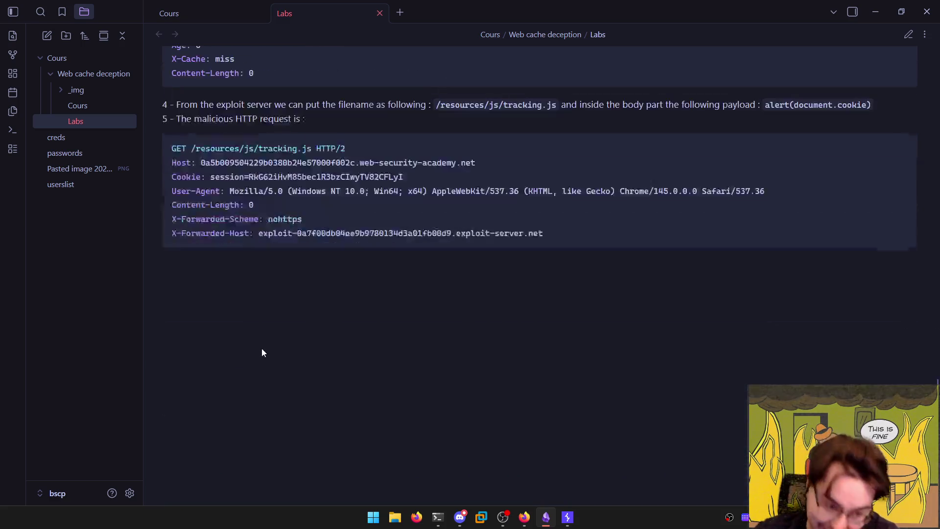
mouse_move(524, 518)
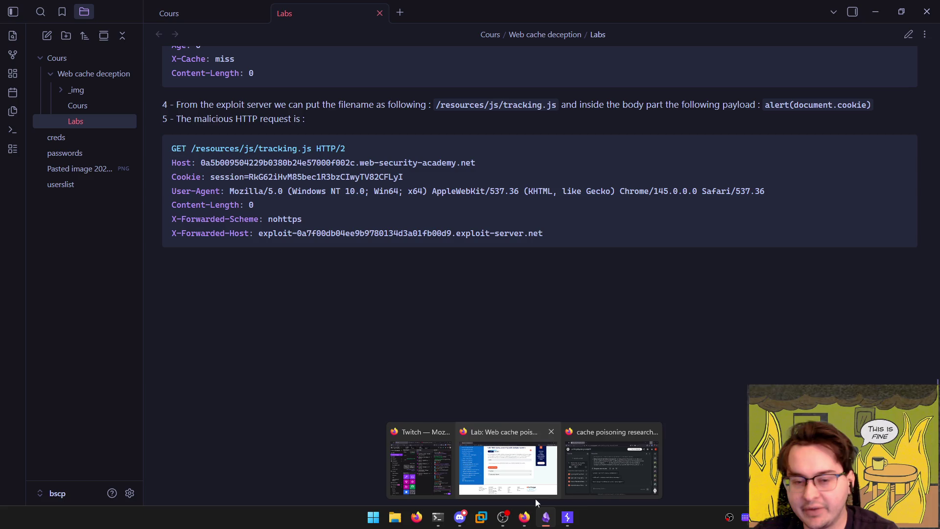
scroll(327, 313, up, 8)
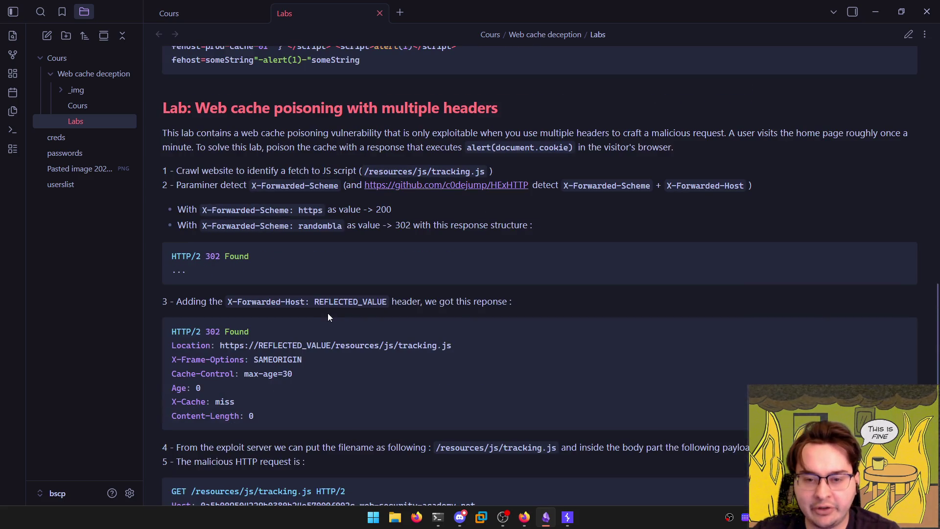
scroll(323, 316, up, 8)
scroll(322, 317, up, 5)
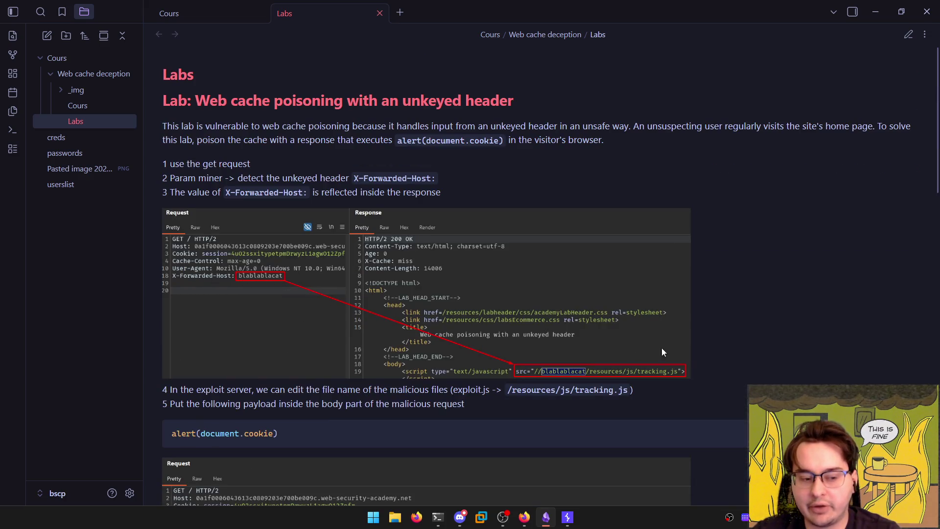
scroll(570, 372, down, 3)
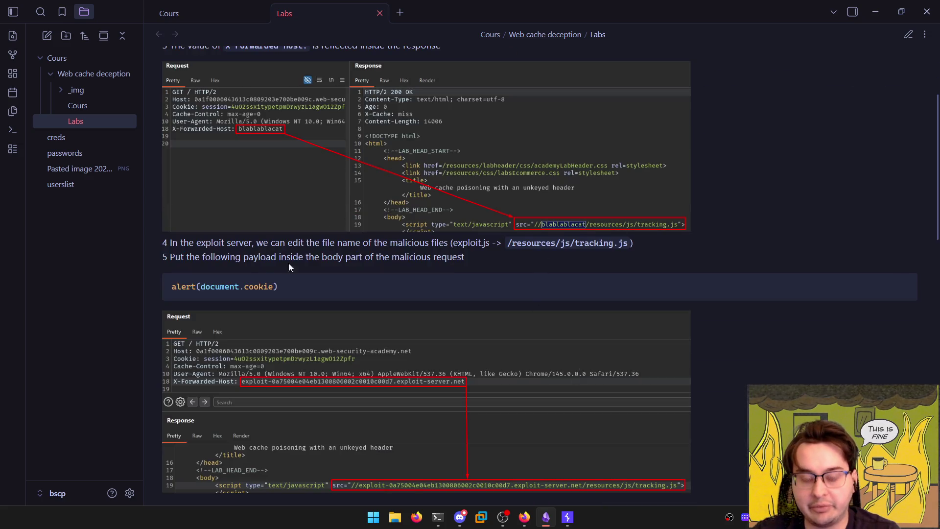
scroll(289, 265, down, 4)
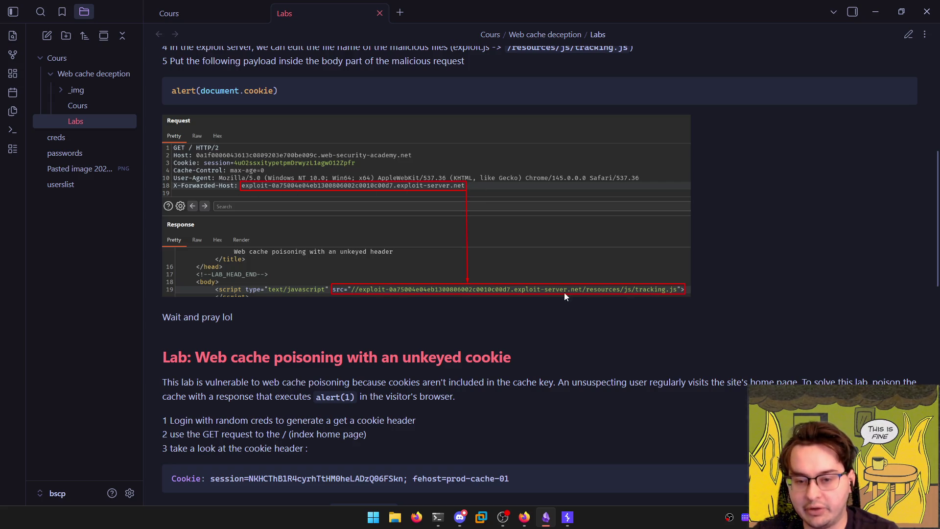
scroll(564, 293, down, 5)
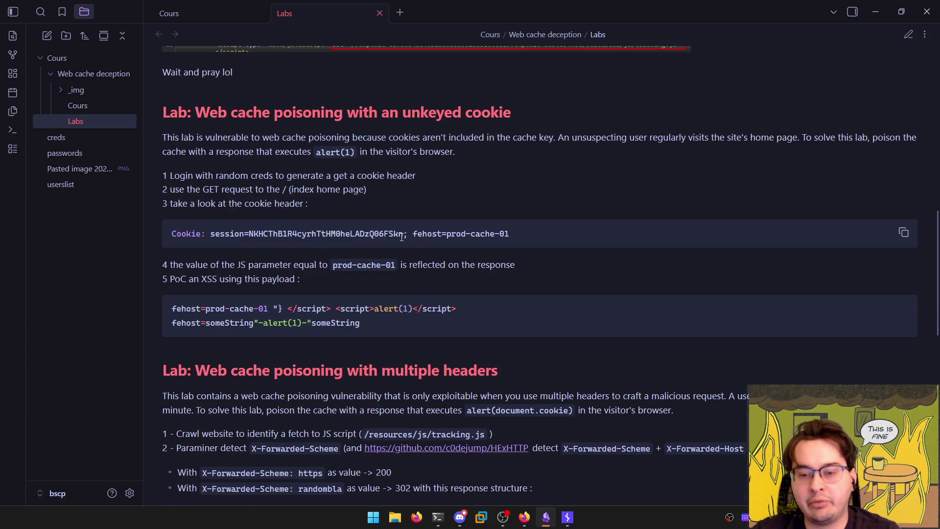
Highlight the fehost=prod-cache-01 cookie value and the script-breaking alert(1) payload
drag(533, 240, 405, 236)
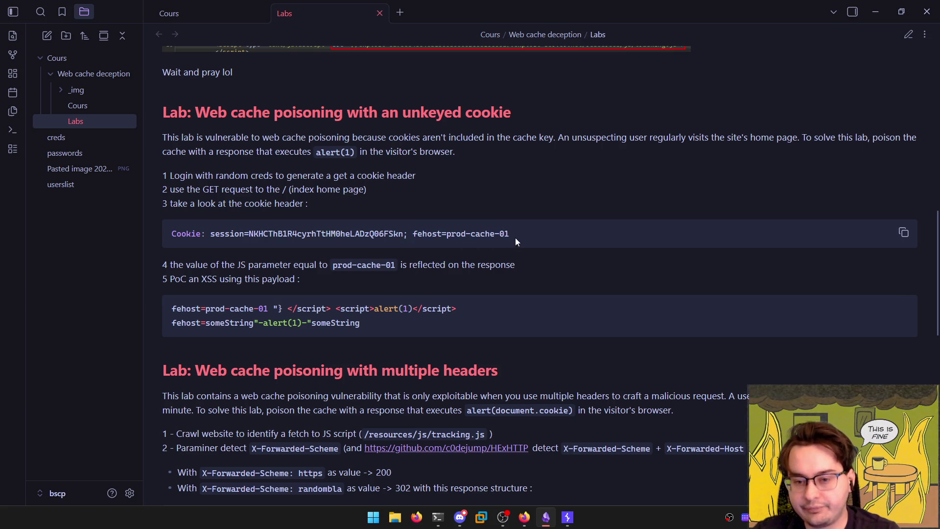
drag(512, 237, 334, 232)
double_click(196, 235)
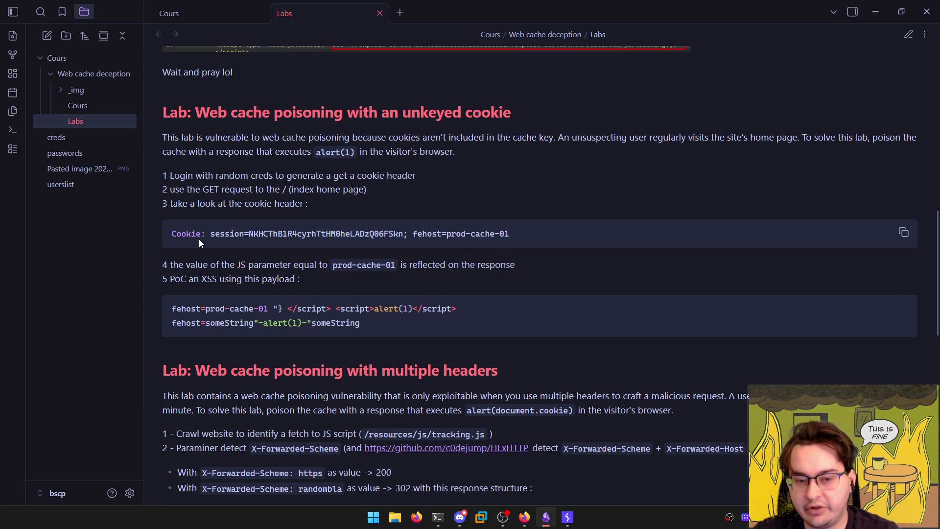
drag(404, 233, 511, 236)
click(428, 239)
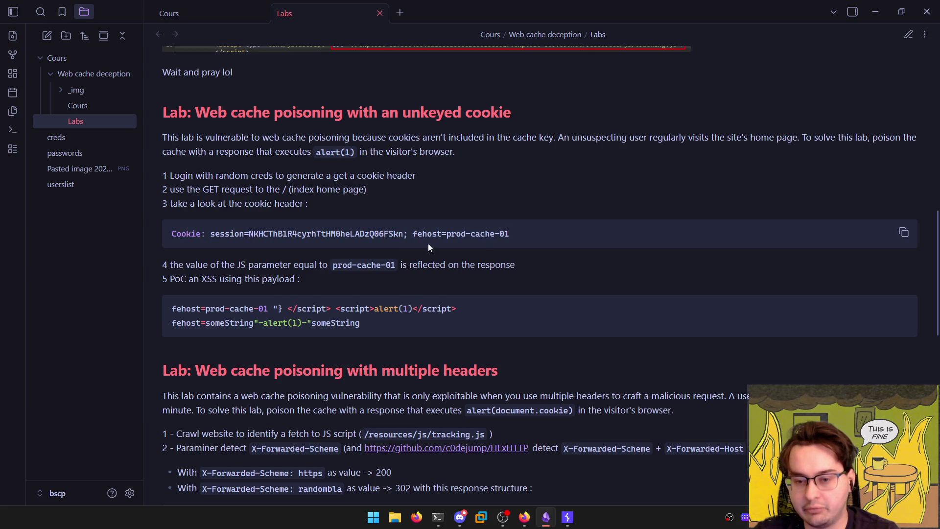
drag(404, 235, 536, 233)
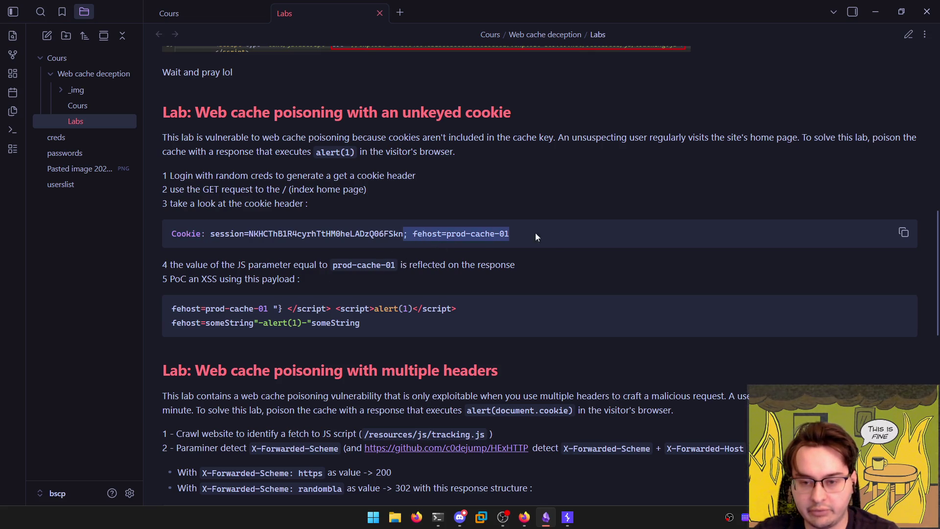
click(342, 300)
drag(271, 309, 458, 309)
click(356, 324)
drag(357, 324, 250, 324)
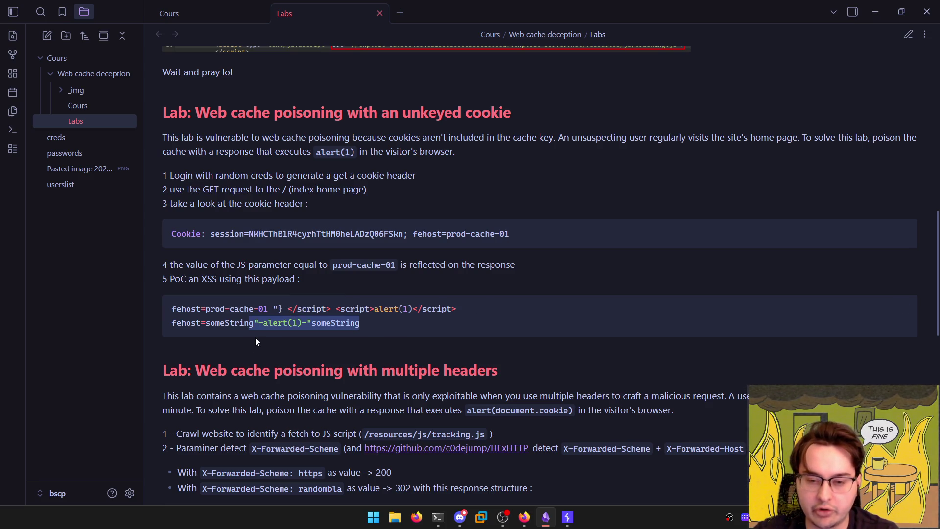
click(254, 335)
Highlight the X-Forwarded-Scheme: nohttps header, exploit host and tracking.js path, then bring Burp Suite forward
scroll(254, 334, down, 1)
scroll(244, 329, down, 3)
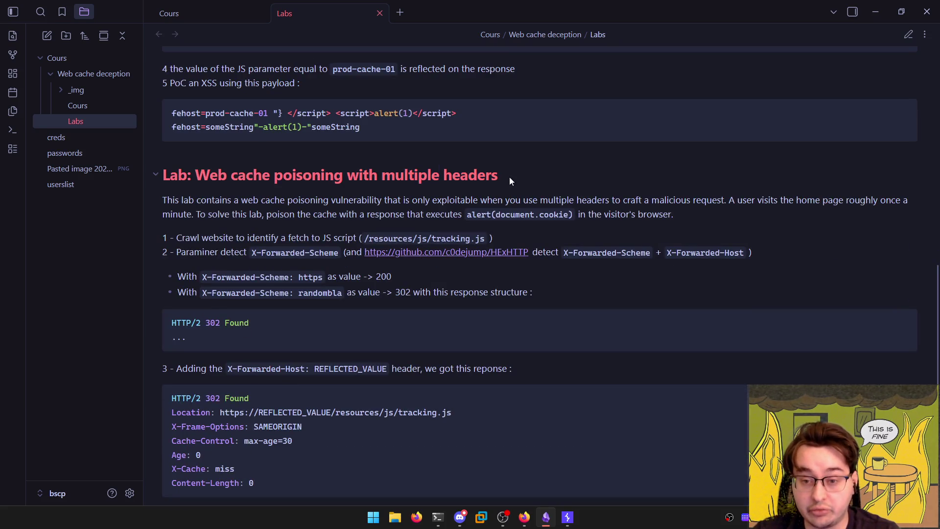
scroll(289, 308, down, 5)
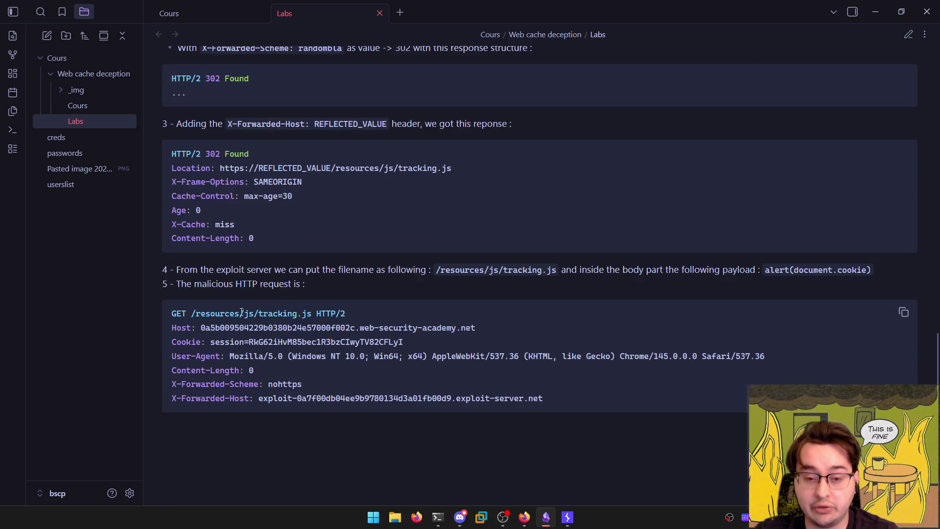
drag(172, 385, 302, 385)
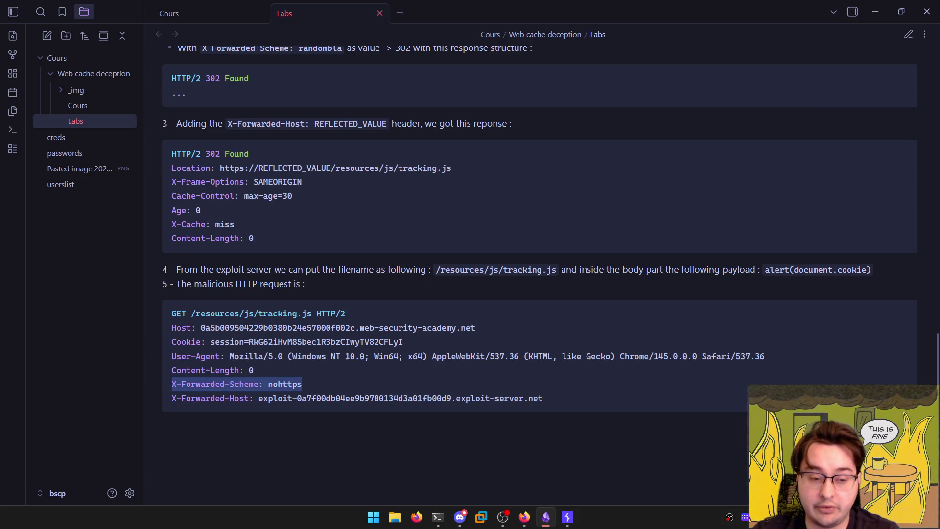
mouse_move(259, 396)
mouse_down()
mouse_move(230, 398)
mouse_move(514, 402)
mouse_move(380, 415)
mouse_up()
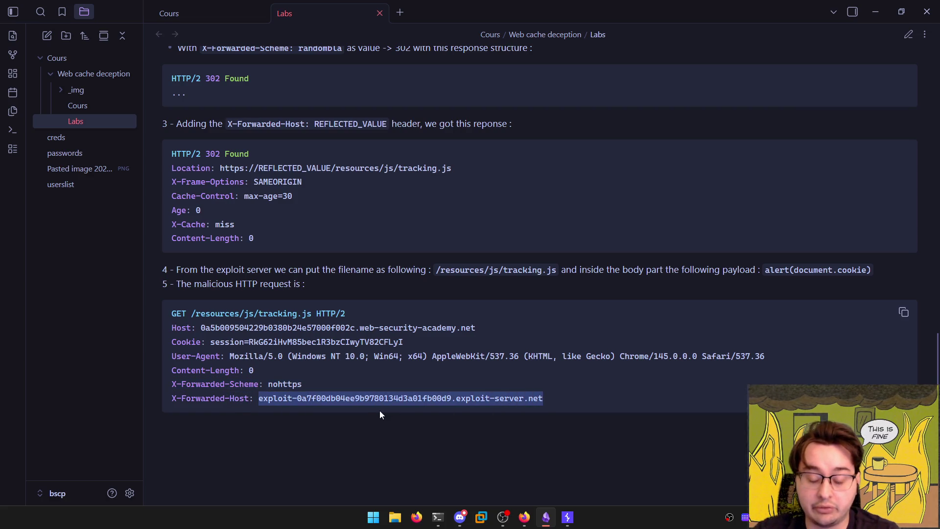
drag(191, 313, 311, 314)
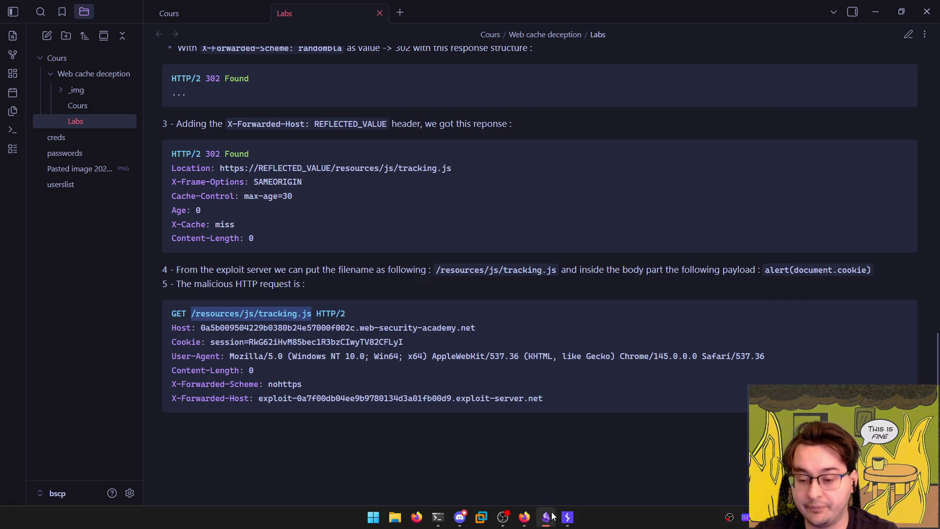
click(567, 517)
Close Repeater tabs 13 and 14, clear the request text, and send the empty request
click(52, 46)
click(52, 46)
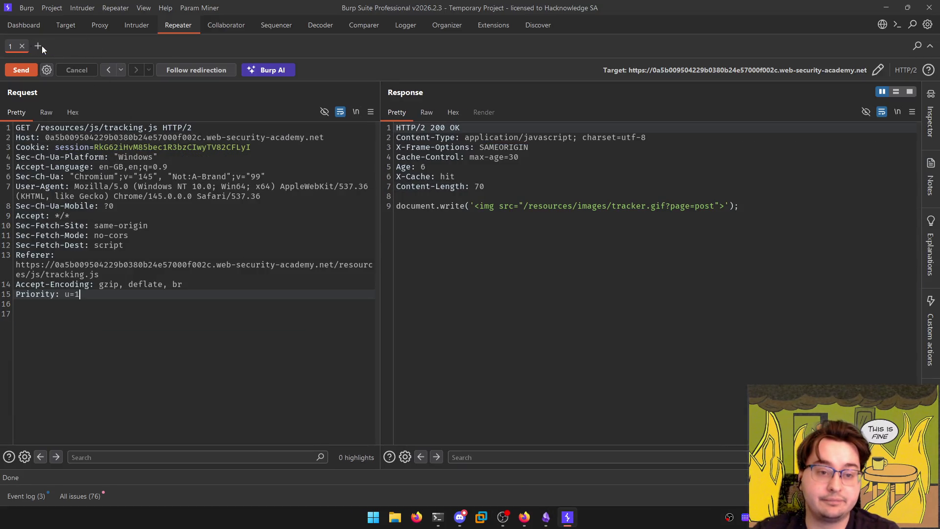
click(129, 197)
key(ctrl+a)
key(BackSpace)
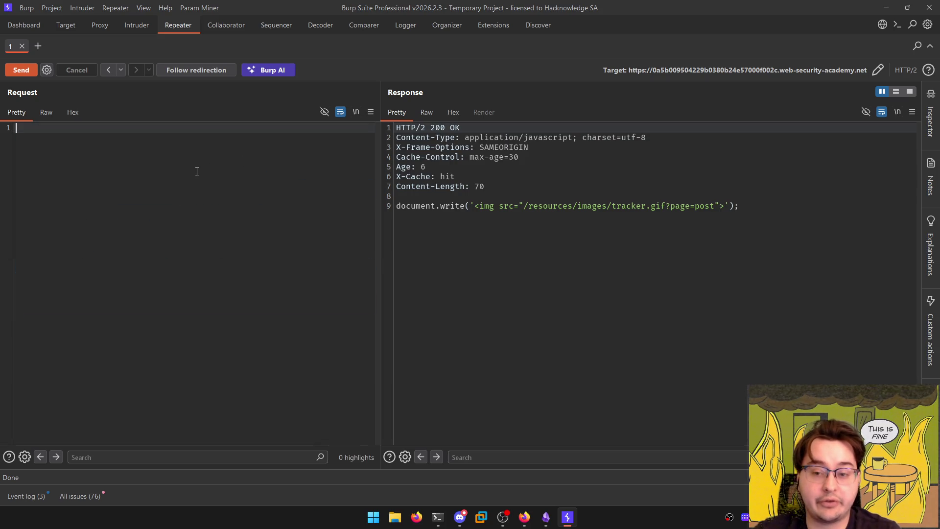
click(635, 249)
key(ctrl+a)
click(150, 223)
key(ctrl+space)
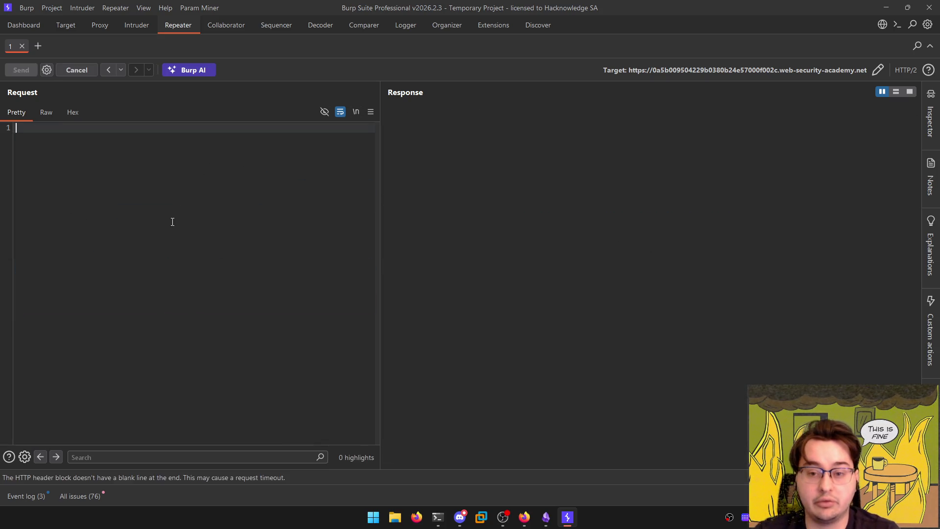
key(ctrl+shift+d)
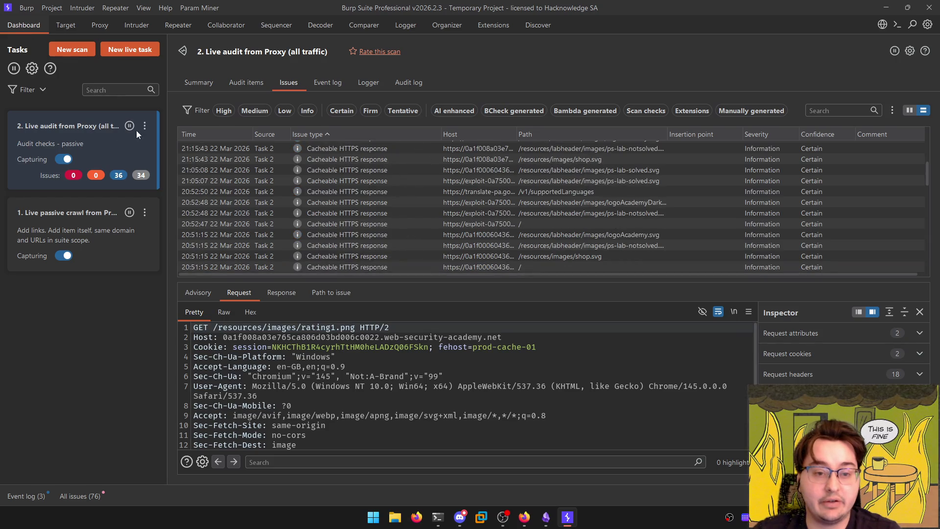
Delete the lab host and exploit server host from the site map, then launch Burp's browser
click(70, 27)
right_click(77, 104)
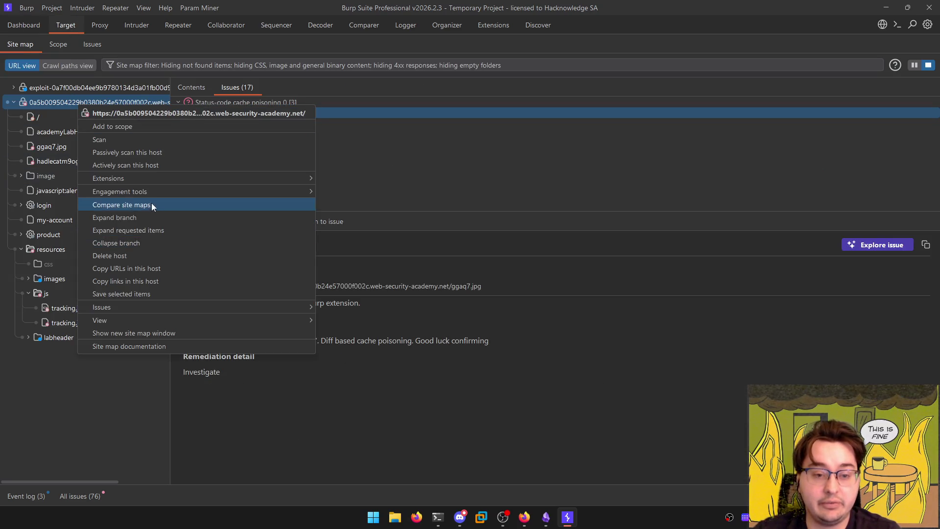
click(155, 255)
click(559, 278)
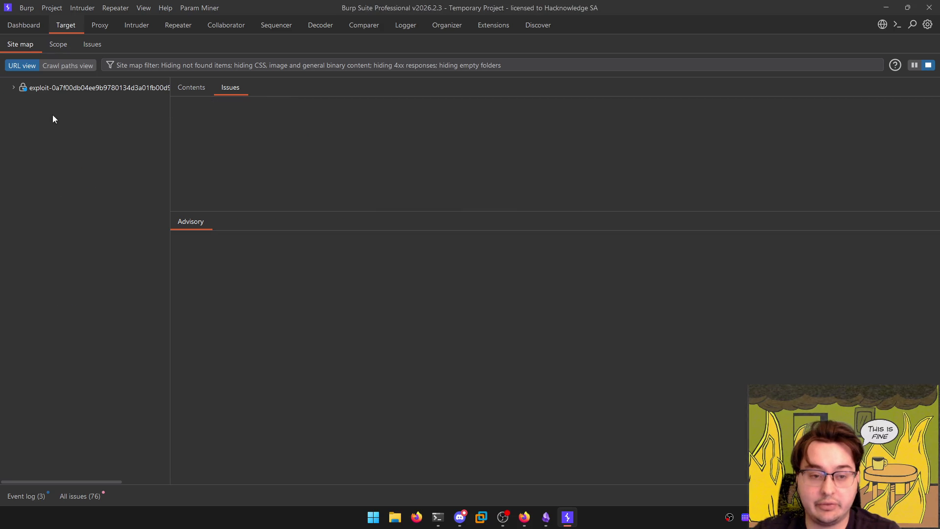
right_click(44, 88)
click(92, 229)
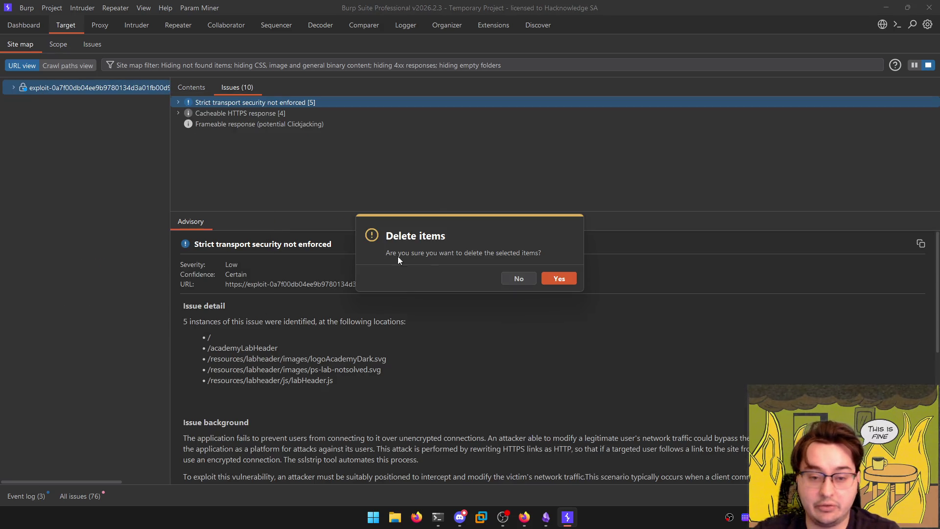
click(558, 276)
click(882, 24)
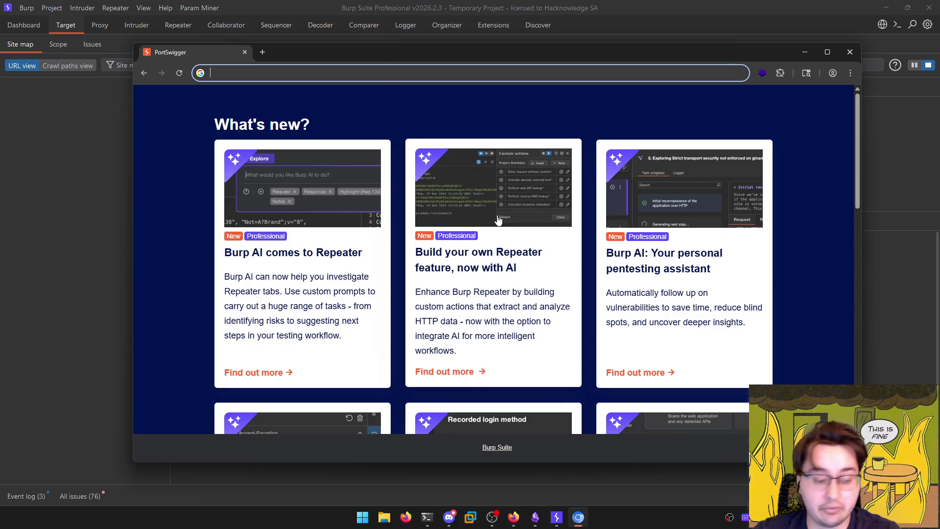
Dismiss Chromium's delete browsing data dialog and close the browser window
right_click(184, 219)
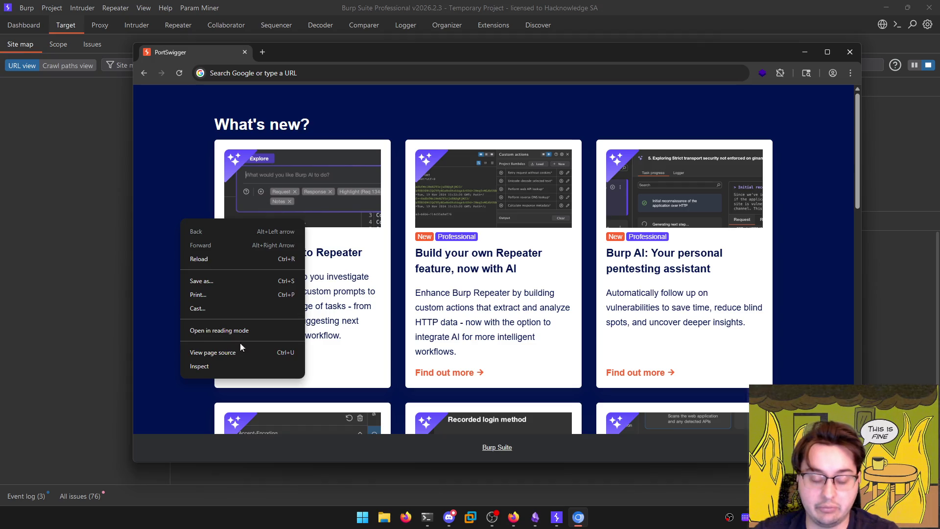
click(236, 365)
click(851, 73)
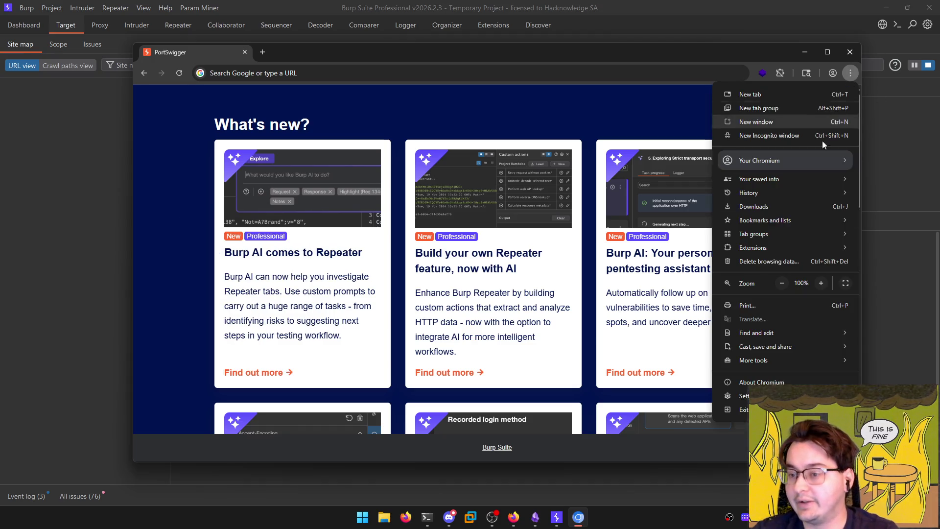
click(748, 273)
click(568, 387)
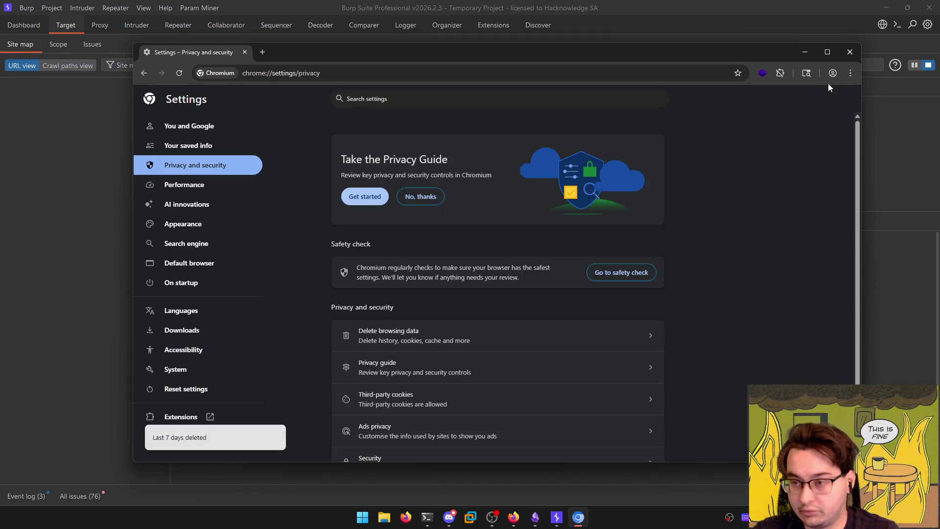
click(850, 52)
Collapse the Hint section on the Firefox lab page, then return to the Obsidian notes
mouse_move(524, 517)
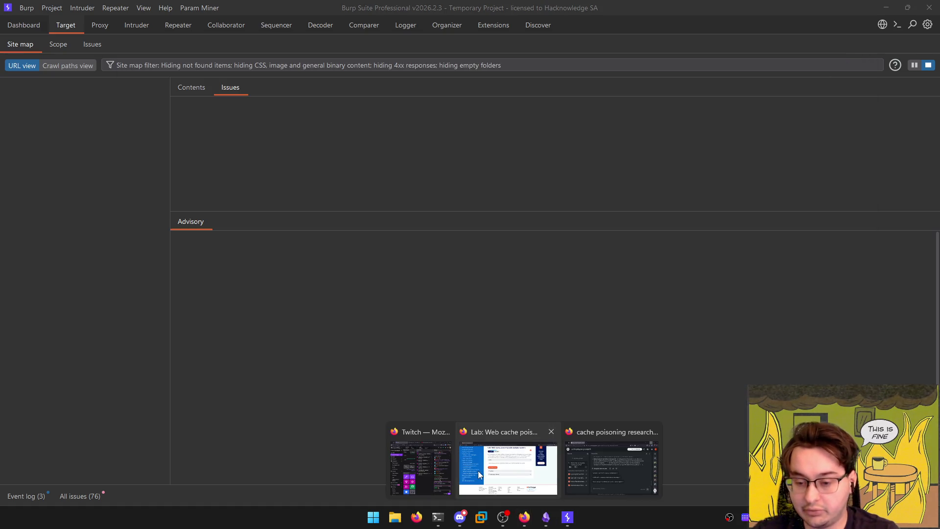
click(508, 469)
scroll(425, 301, up, 3)
click(424, 311)
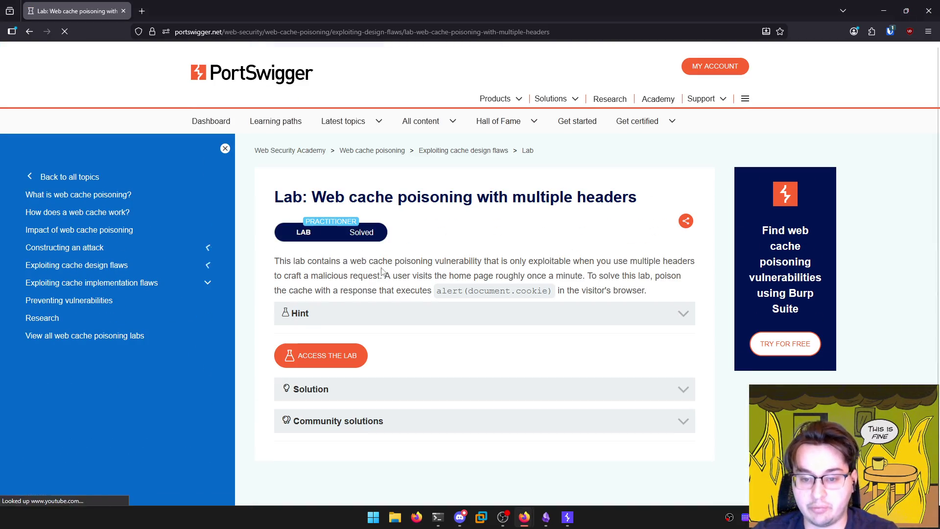
scroll(378, 258, down, 1)
key(alt+Tab)
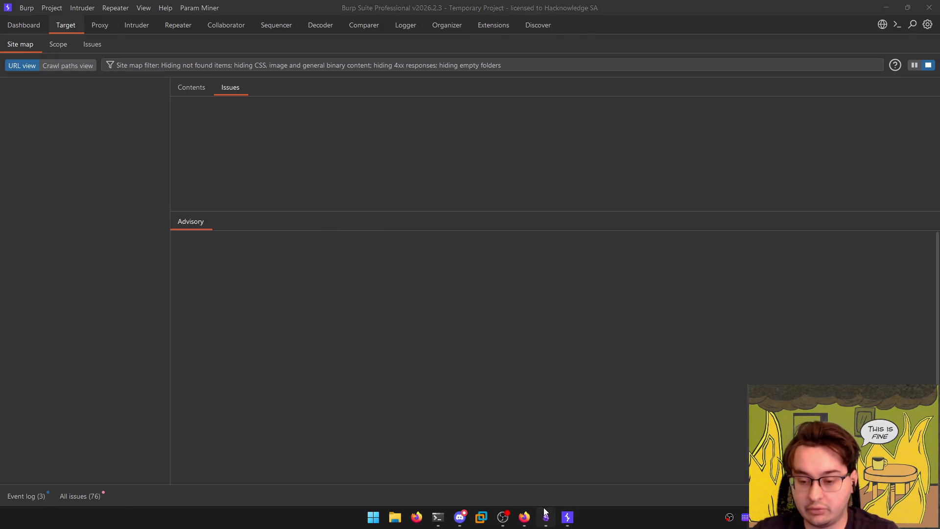
click(546, 517)
Glance at the Cours note, then return to the Labs note
scroll(326, 239, down, 3)
scroll(326, 239, up, 6)
click(235, 13)
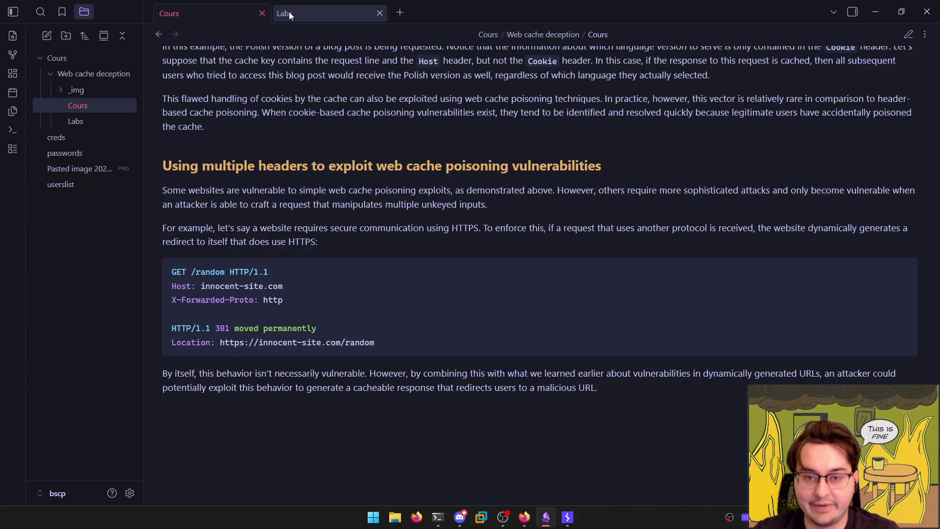
click(289, 12)
Scroll the Labs note to the multiple headers lab write-up, then return to Firefox
scroll(275, 287, up, 5)
scroll(275, 292, up, 15)
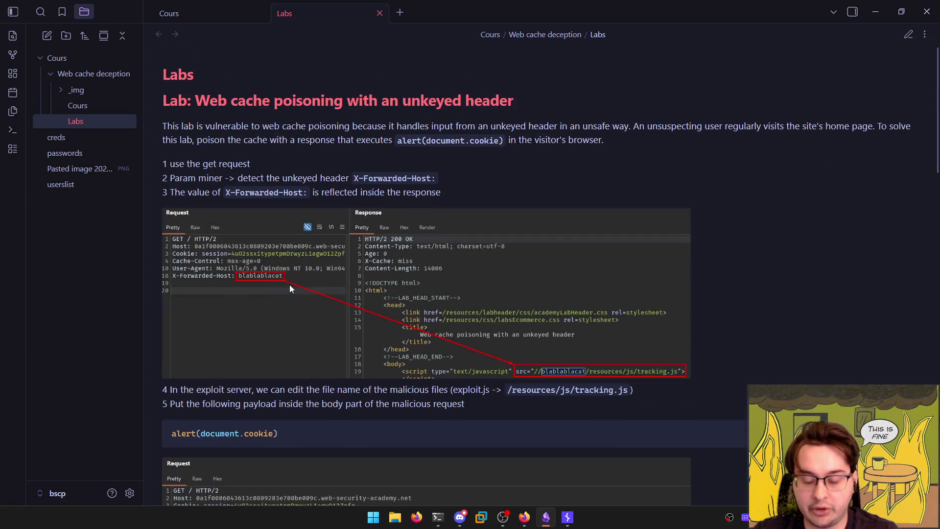
scroll(291, 289, down, 10)
scroll(291, 300, up, 5)
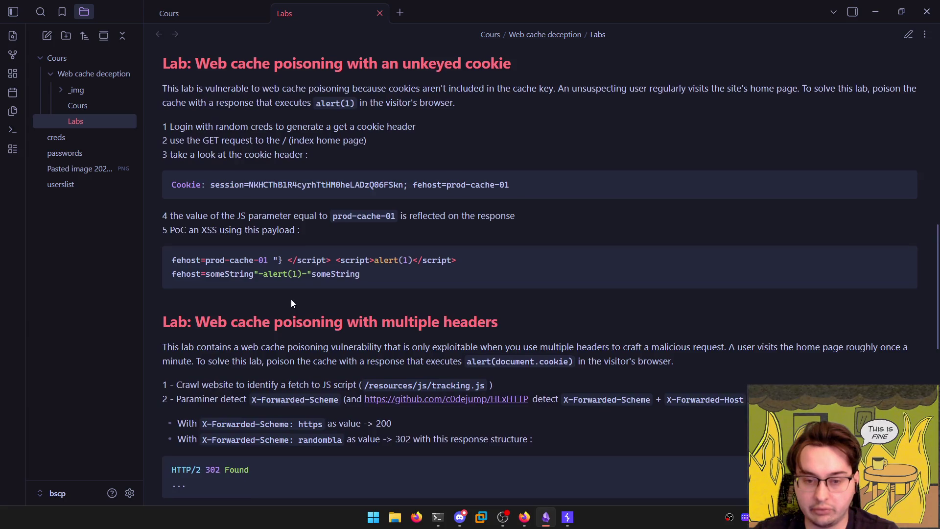
scroll(292, 294, down, 8)
scroll(289, 289, up, 5)
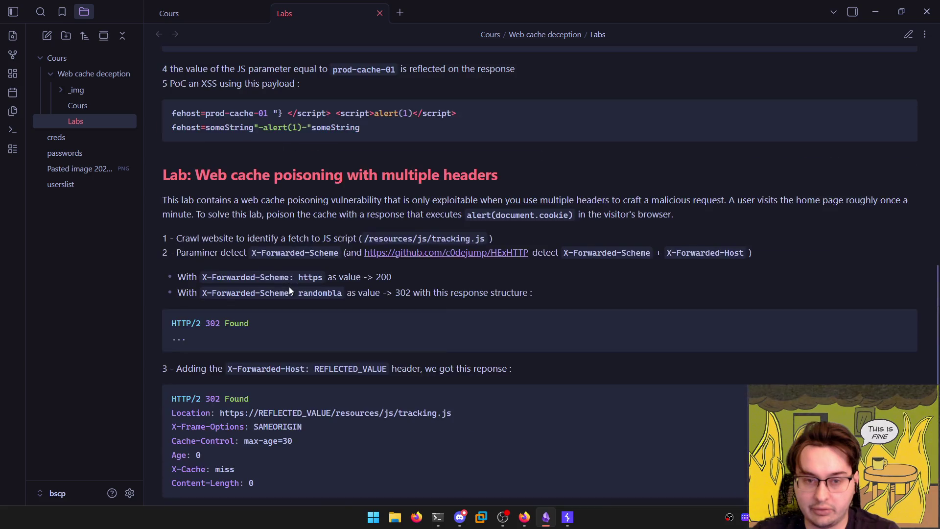
drag(195, 175, 529, 172)
scroll(414, 328, down, 8)
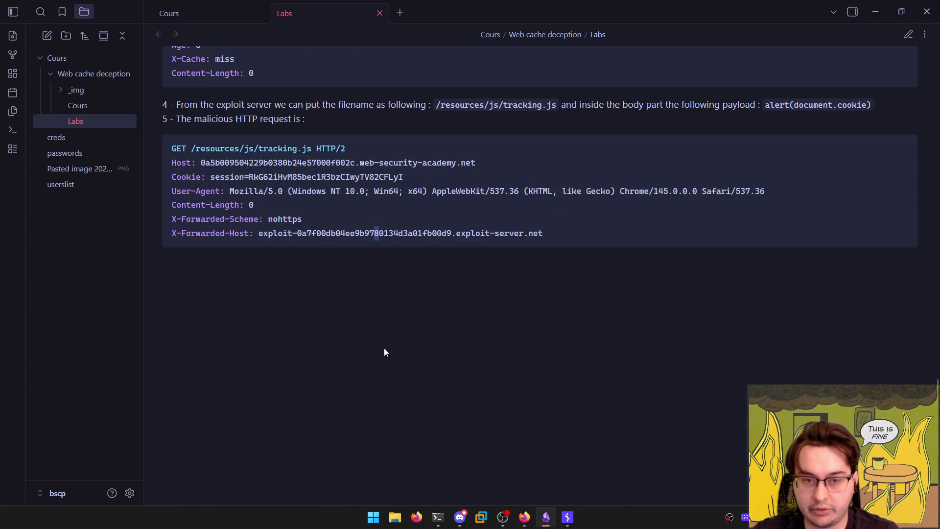
key(ctrl+Tab)
key(alt+Tab)
key(alt+Tab)
key(alt+Tab)
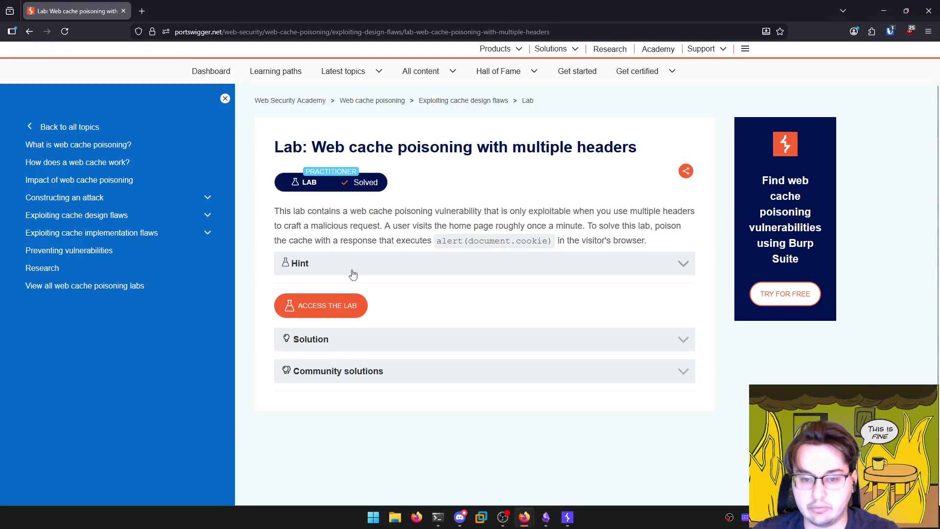
Expand Constructing an attack, read the Exploiting cache design flaws article, and select the example response's meta line
click(177, 198)
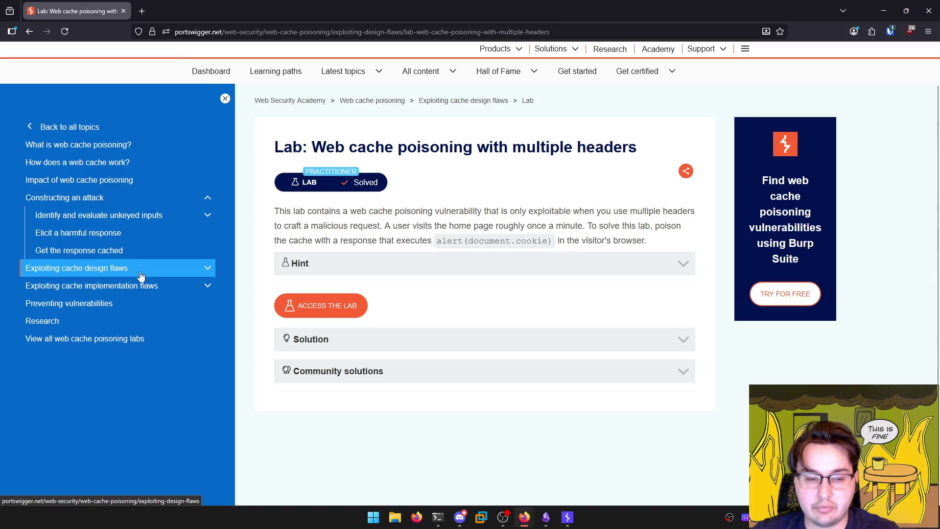
click(482, 103)
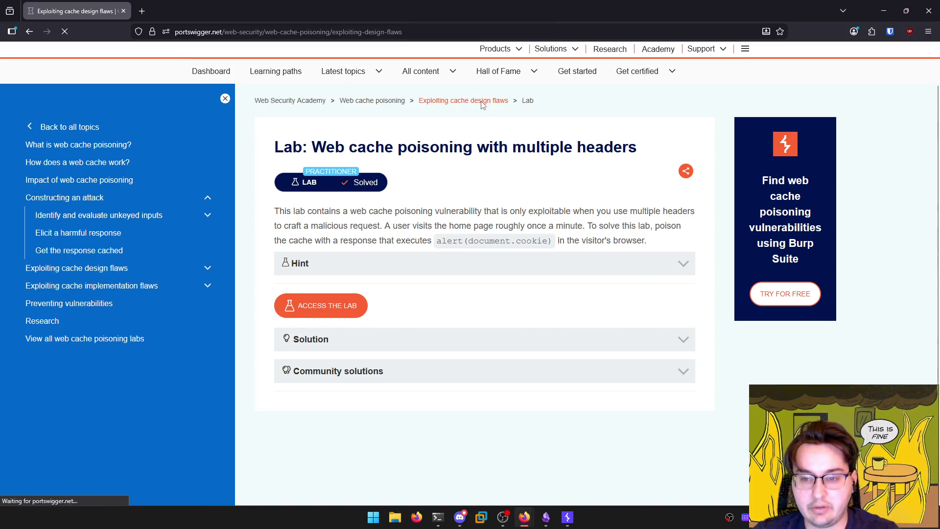
scroll(424, 185, down, 15)
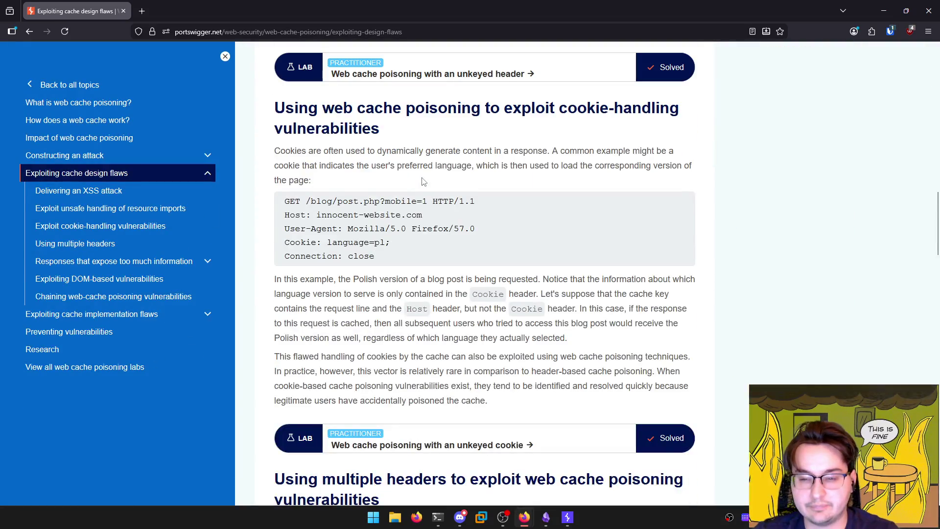
scroll(424, 182, down, 6)
scroll(422, 176, up, 20)
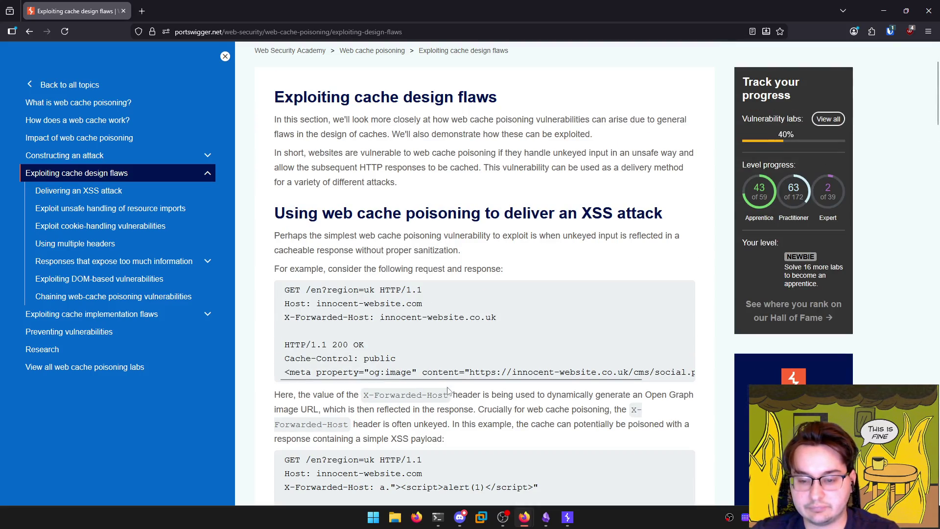
drag(460, 386, 695, 375)
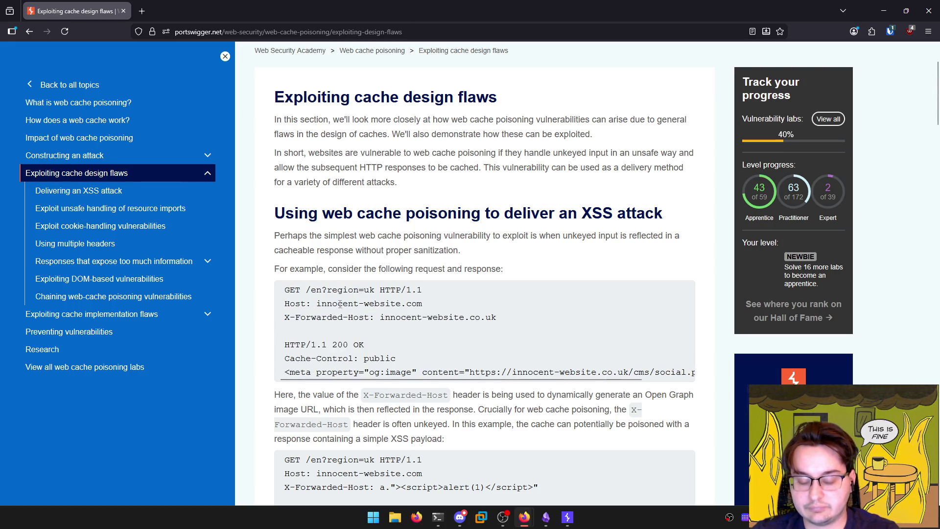
key(alt+Tab)
key(alt+Tab)
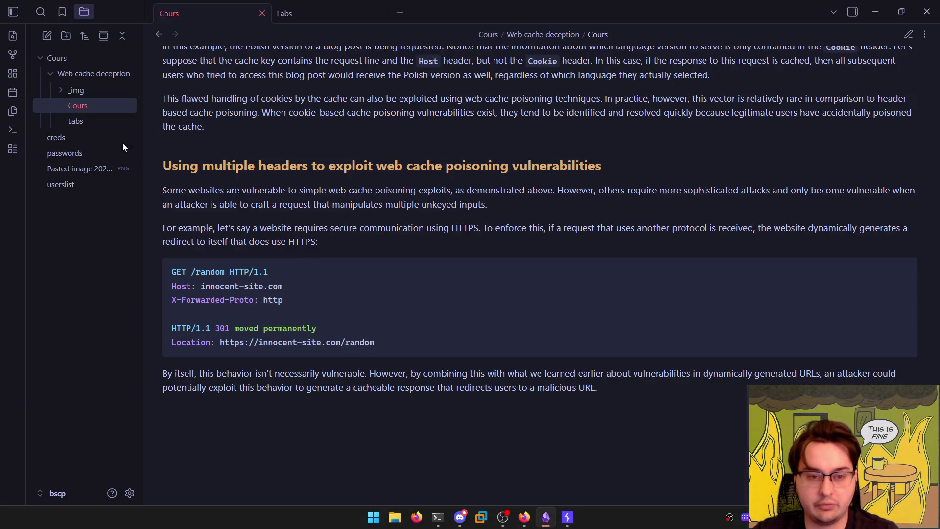
Search the Cours note for 'xss' and step through the matches before returning to Firefox
key(ctrl+f)
text(xss)
key(Escape)
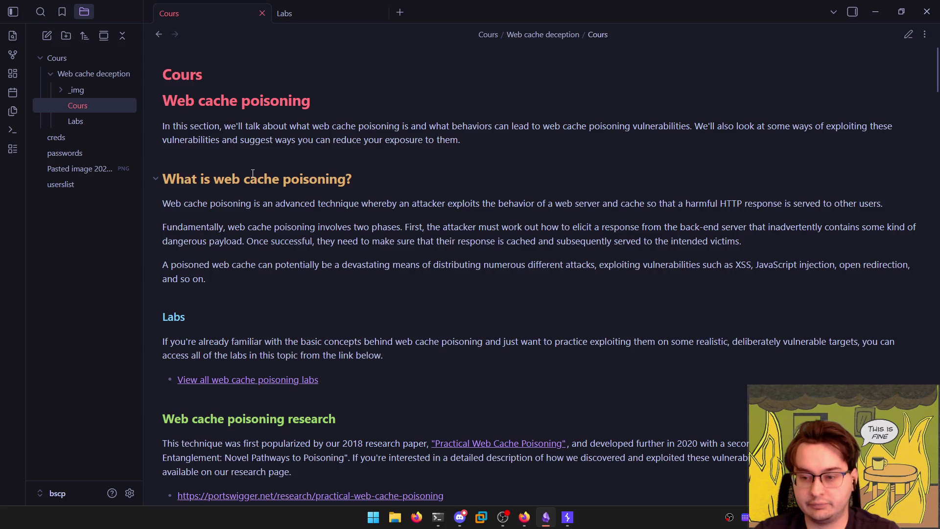
key(ctrl+f)
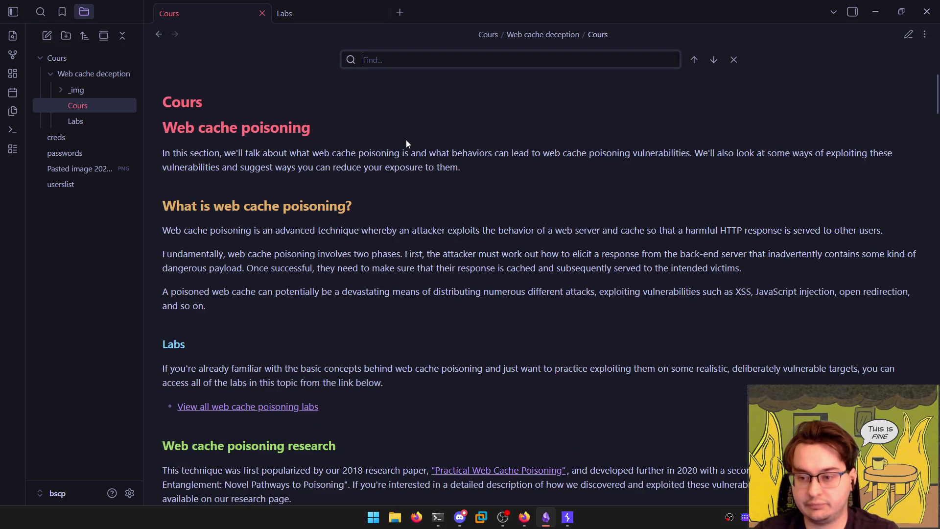
text(xss)
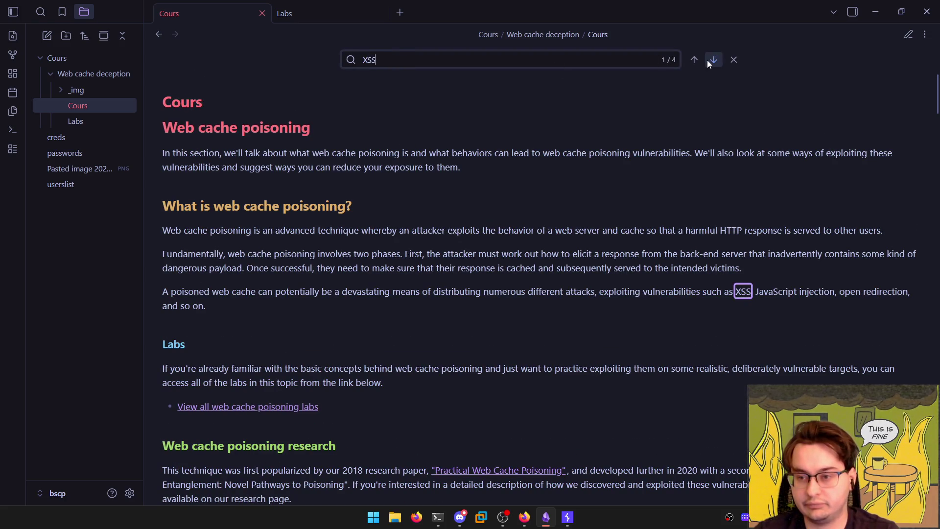
click(713, 60)
click(713, 61)
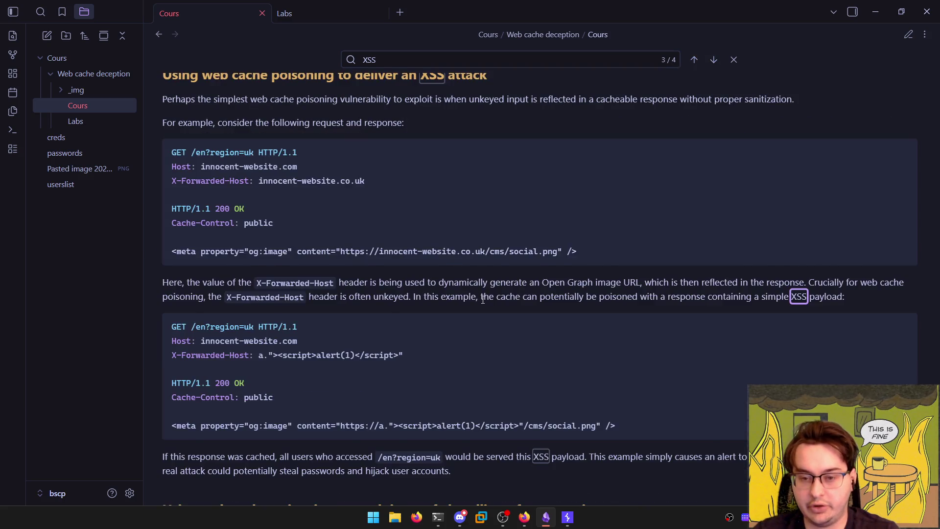
key(alt+Tab)
key(alt+Tab)
key(alt+Tab)
Select the Cache-control paragraphs under 'Exploiting responses that expose too much information', then return to Obsidian
scroll(367, 285, up, 1)
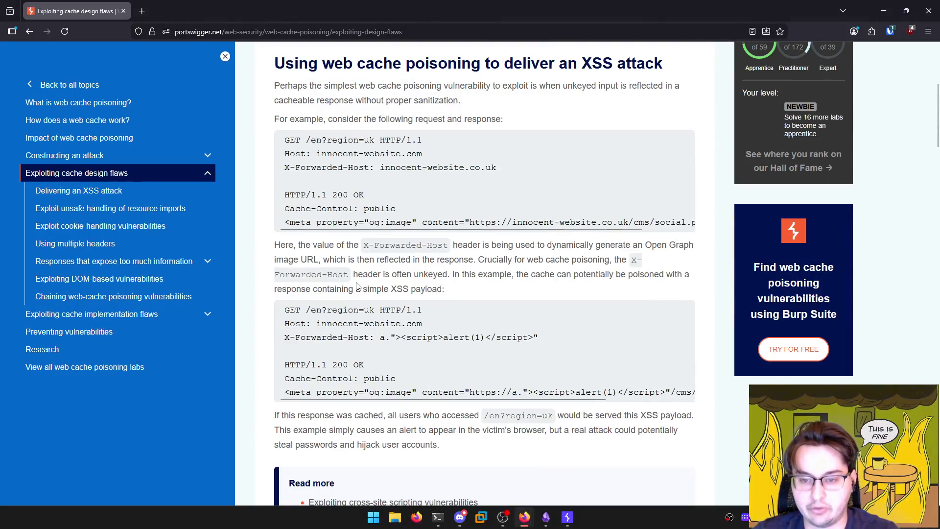
scroll(432, 270, down, 9)
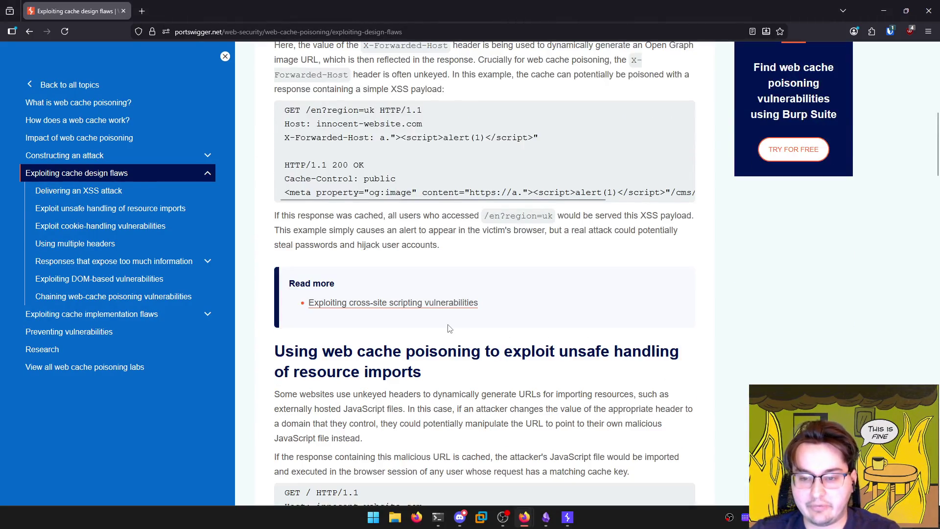
scroll(431, 270, down, 19)
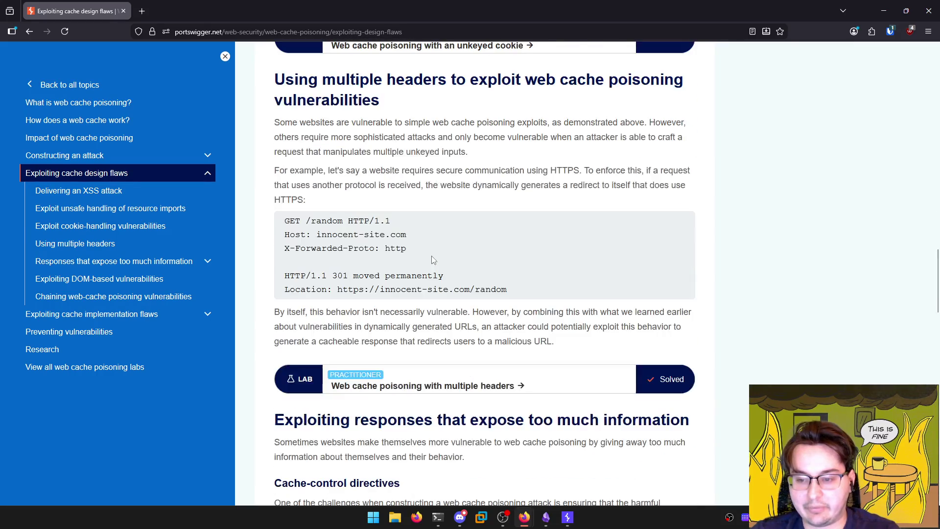
scroll(431, 256, down, 7)
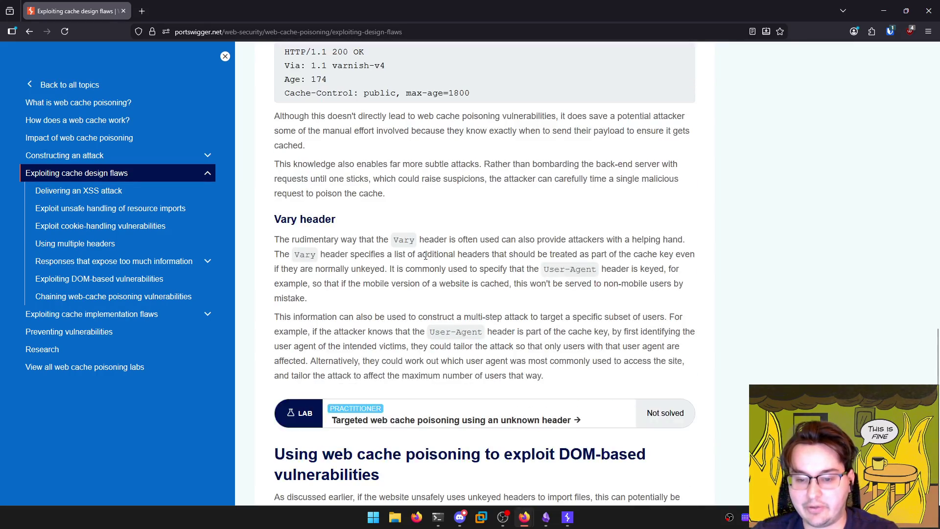
scroll(414, 258, up, 5)
mouse_move(274, 123)
mouse_down()
mouse_move(398, 182)
mouse_move(455, 330)
mouse_move(431, 191)
mouse_up()
scroll(455, 329, down, 2)
key(alt+Tab)
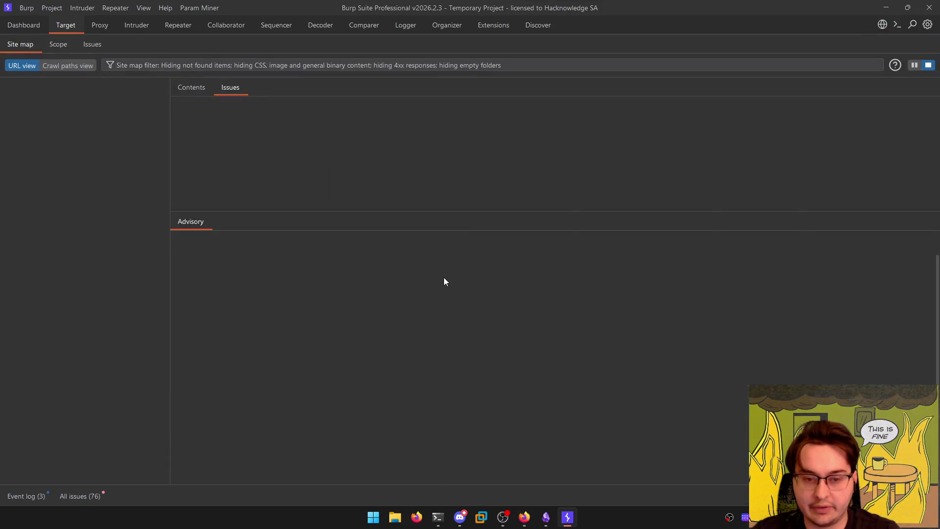
key(alt+Tab)
key(alt+Tab)
scroll(438, 267, down, 1)
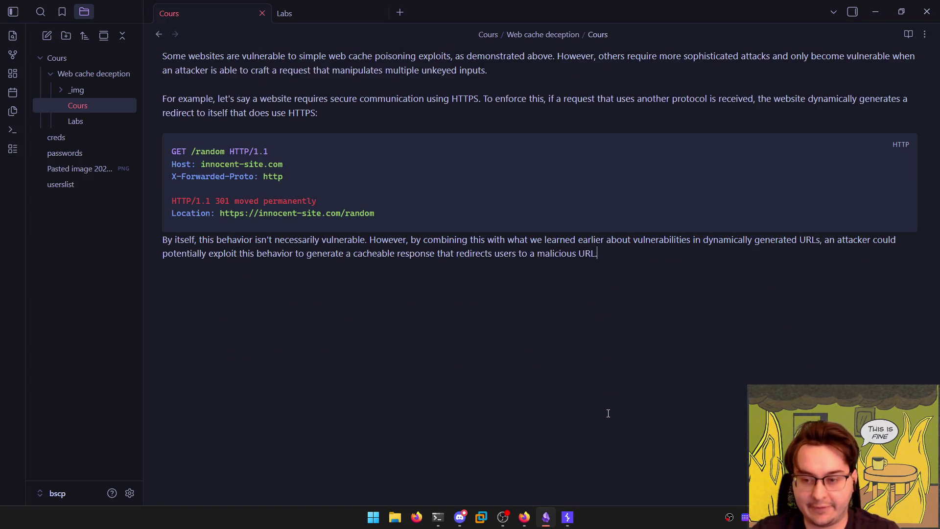
Select the cached-response example block in the Firefox article
key(alt+Tab)
key(alt+Tab)
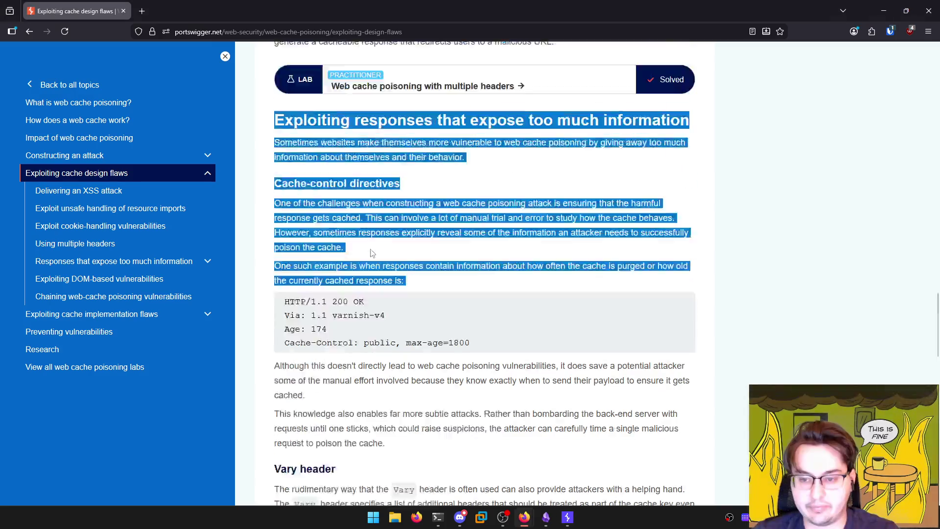
scroll(380, 251, up, 1)
scroll(340, 228, down, 3)
drag(470, 243, 280, 198)
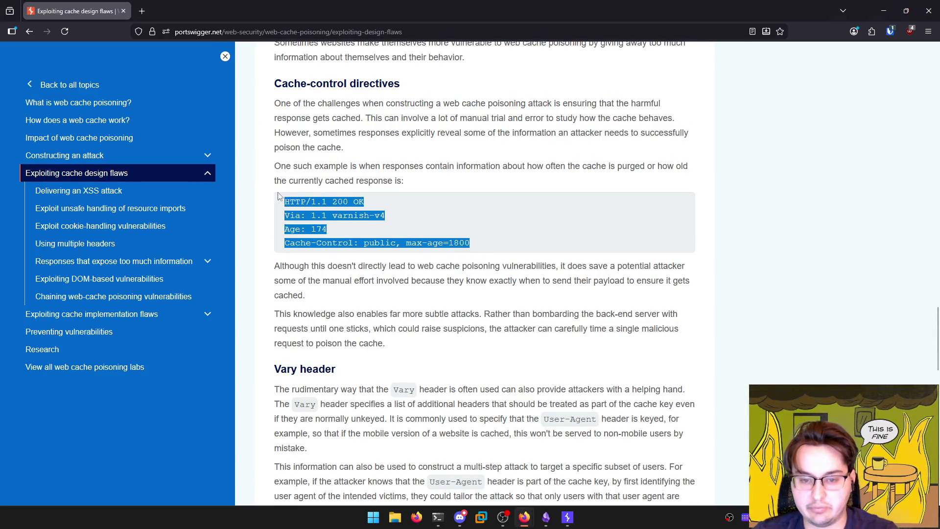
key(alt+Tab)
key(alt+Tab)
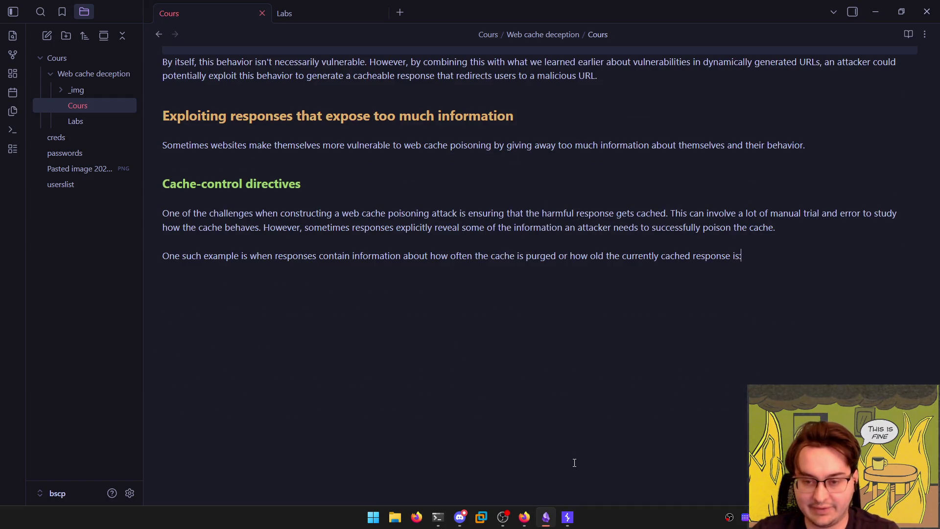
Create an ```http code block in the Cours note and paste the example response into it
key(Return)
text(```)
key(BackSpace)
key(BackSpace)
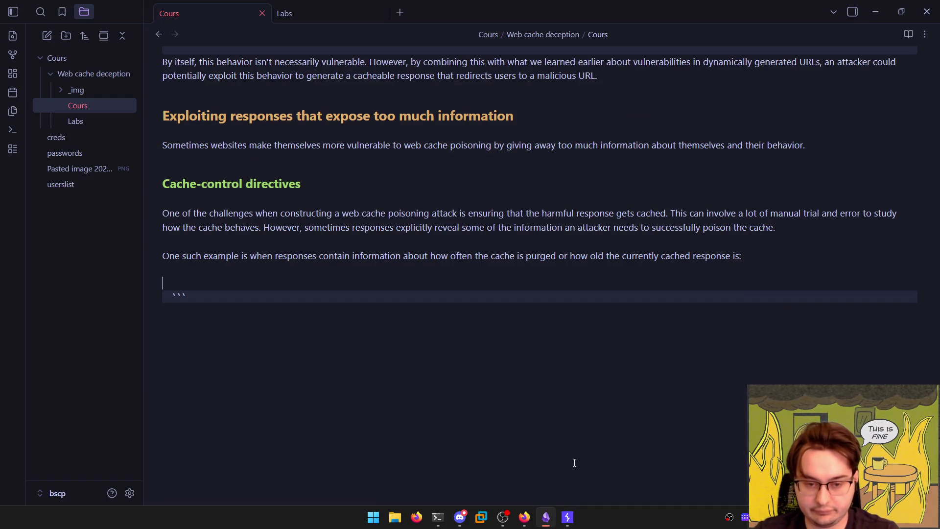
key(shift+Down)
key(BackSpace)
text(``)
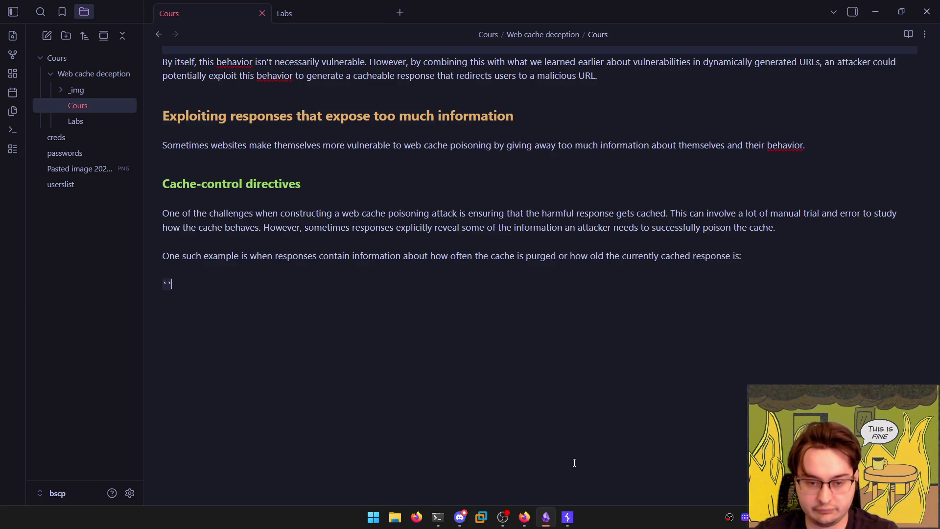
text(`http)
key(Return)
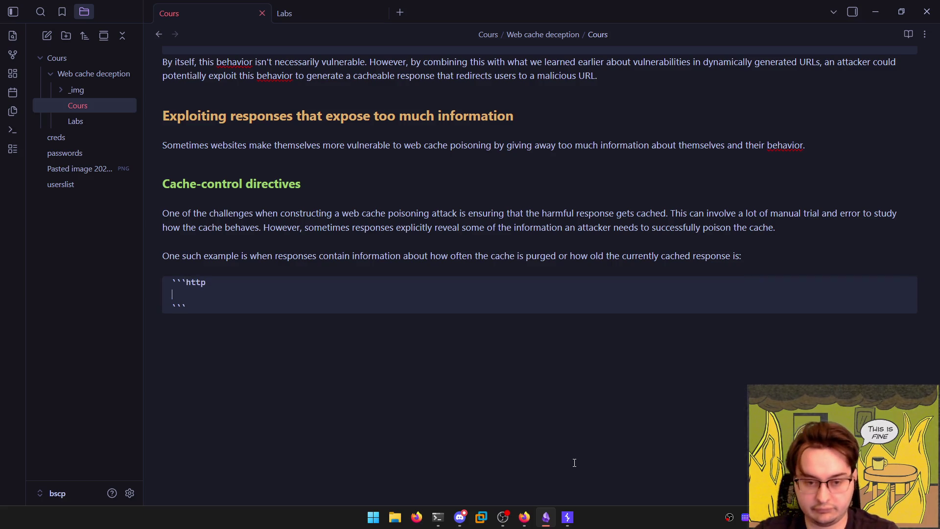
text(`HTTP/1.1 200 OK Via: 1.1 varnish-v4 Age: 174 Cache-Control: public, max-age=1800`)
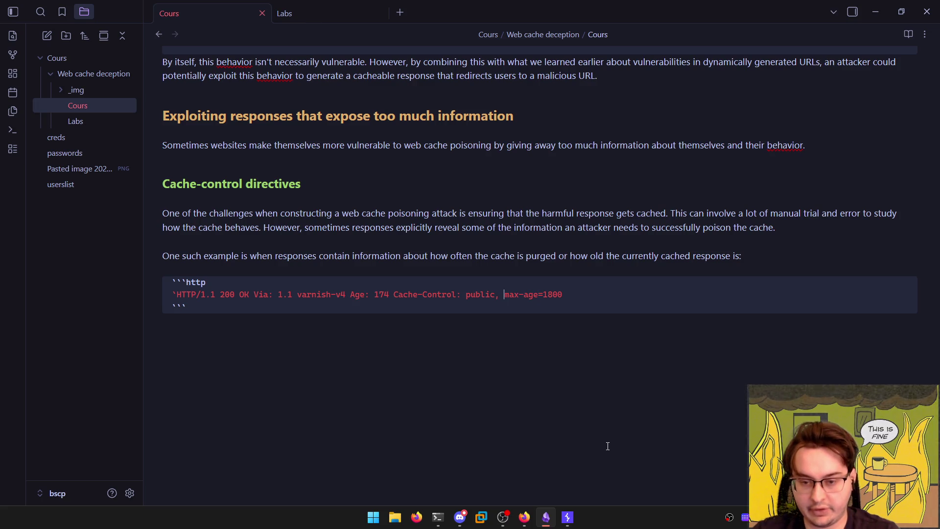
Put the Cache-Control, Age and Via headers on separate lines and check the reading view
key(Return)
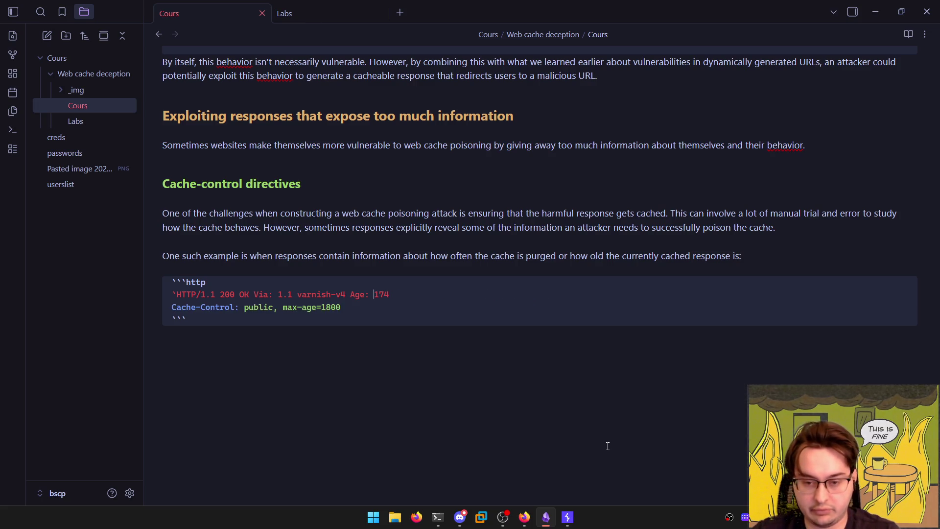
key(Return)
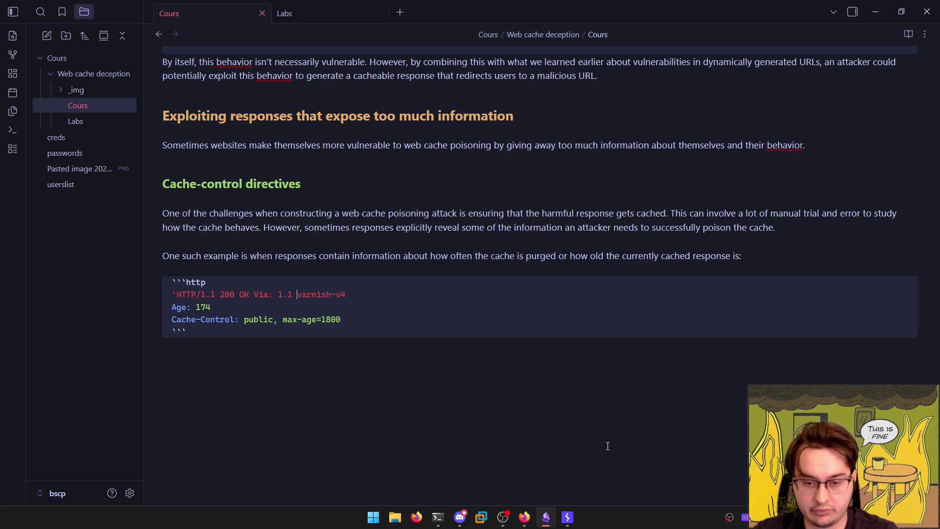
key(Return)
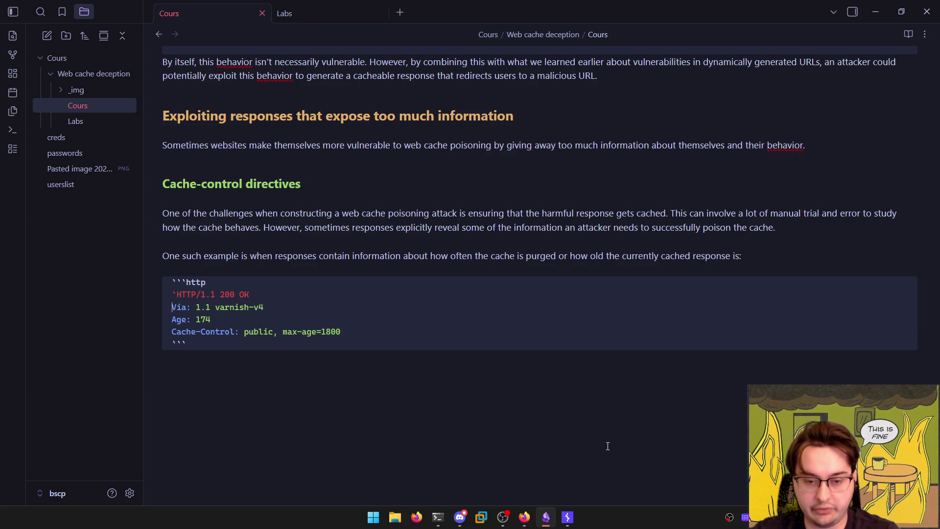
key(ctrl+e)
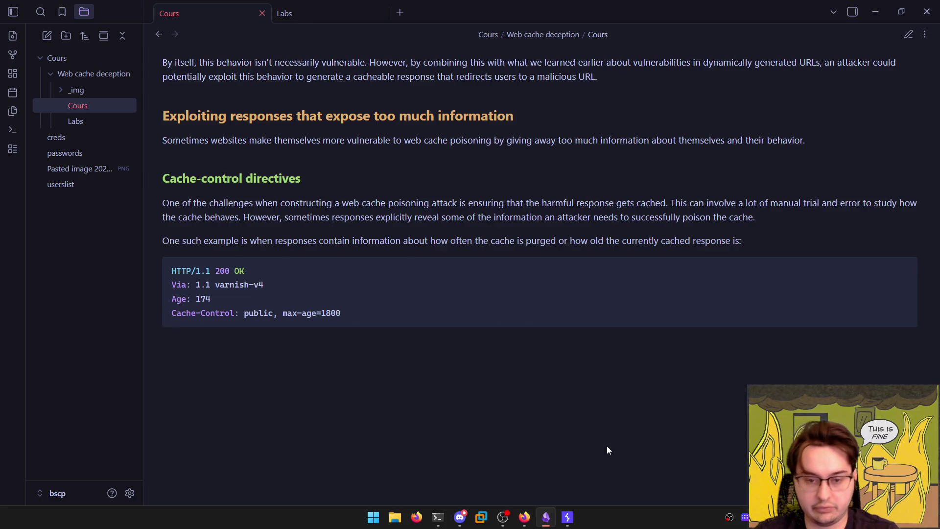
key(alt+Tab)
Copy the paragraphs on timing a single malicious request and paste them below the code block
key(alt+Tab)
key(alt+Tab)
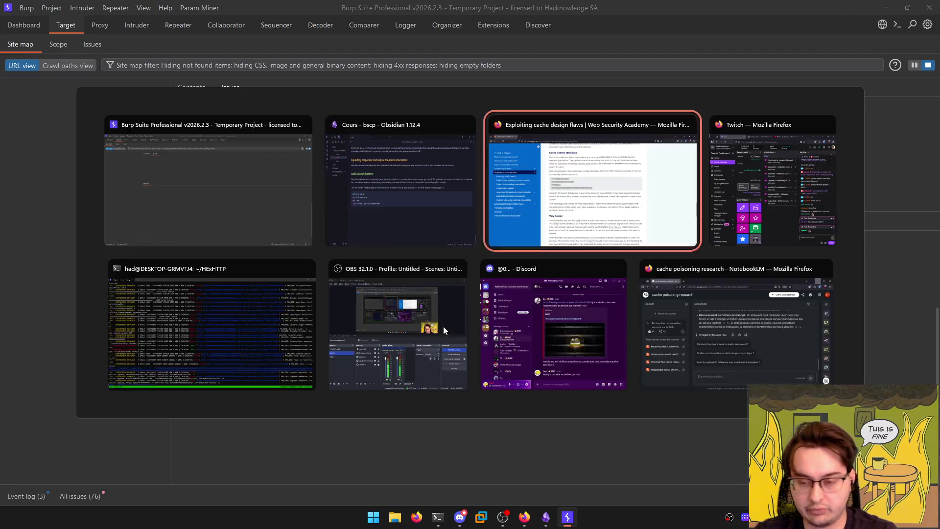
drag(273, 266, 433, 347)
key(ctrl+c)
Copy the full Vary header section and paste it after the cache paragraph
key(alt+Tab)
key(alt+Tab)
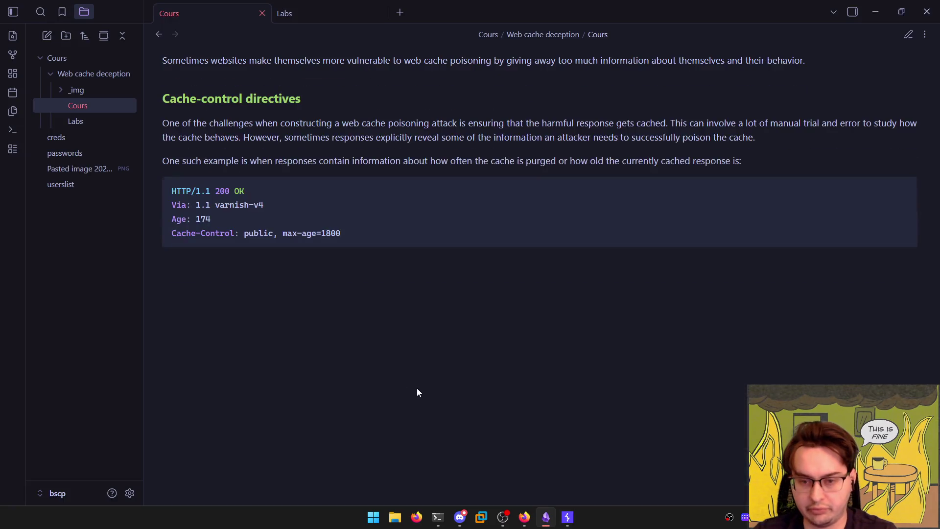
key(ctrl+e)
click(457, 413)
key(ctrl+v)
key(ctrl+e)
key(alt+Tab)
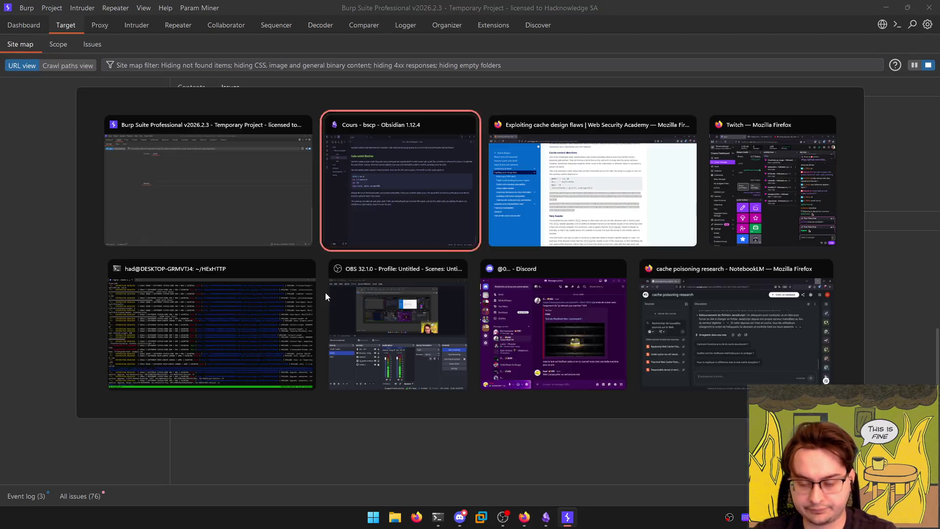
scroll(485, 245, down, 4)
drag(273, 168, 558, 330)
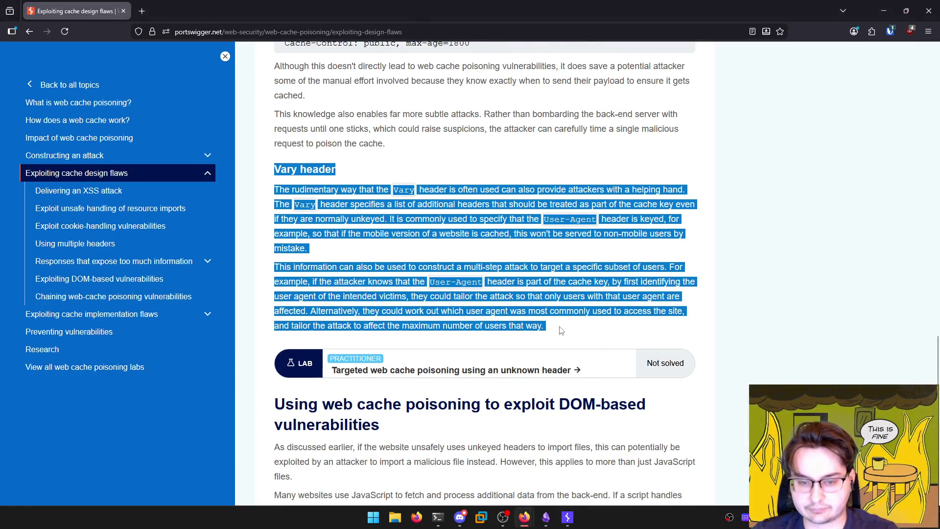
key(alt+Tab)
key(ctrl+e)
key(ctrl+v)
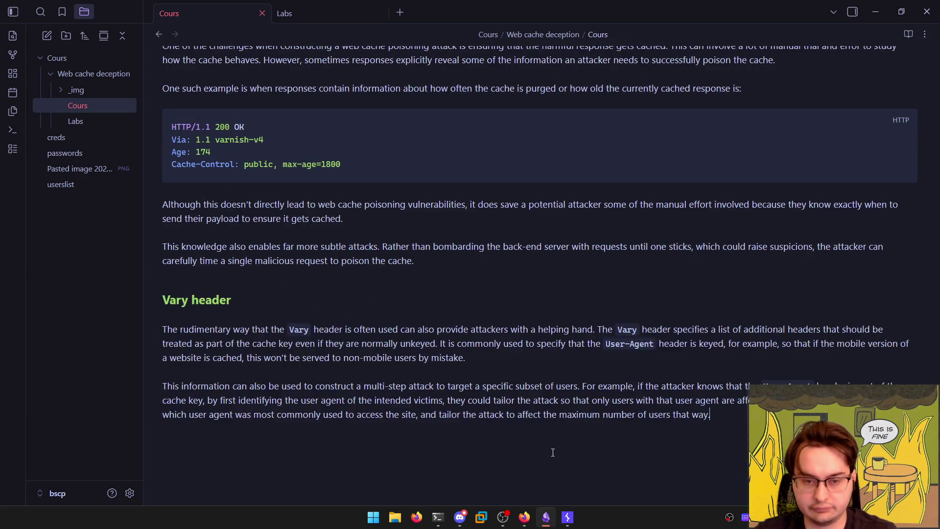
key(ctrl+e)
key(ctrl+e)
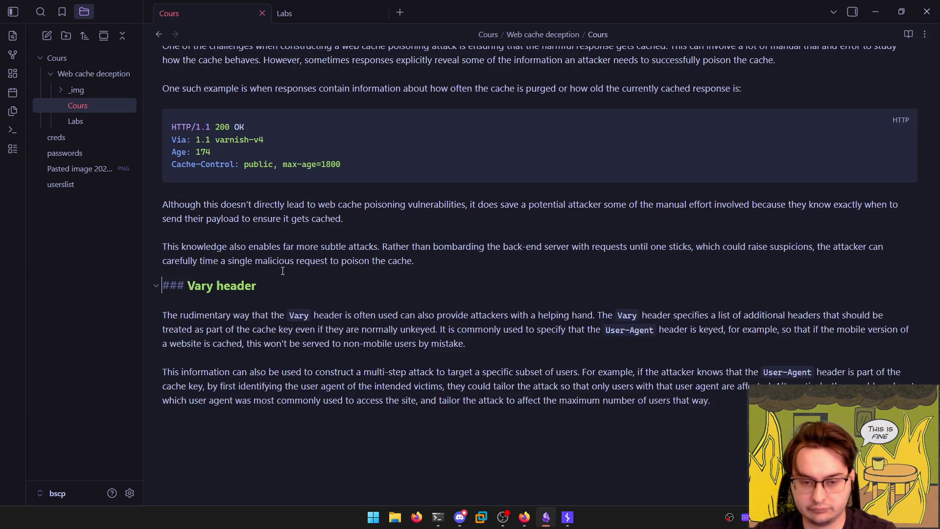
key(ctrl+e)
Clear the selection on the lesson page and look over the article and the updated note
key(alt+Tab)
key(alt+Tab)
scroll(351, 273, down, 4)
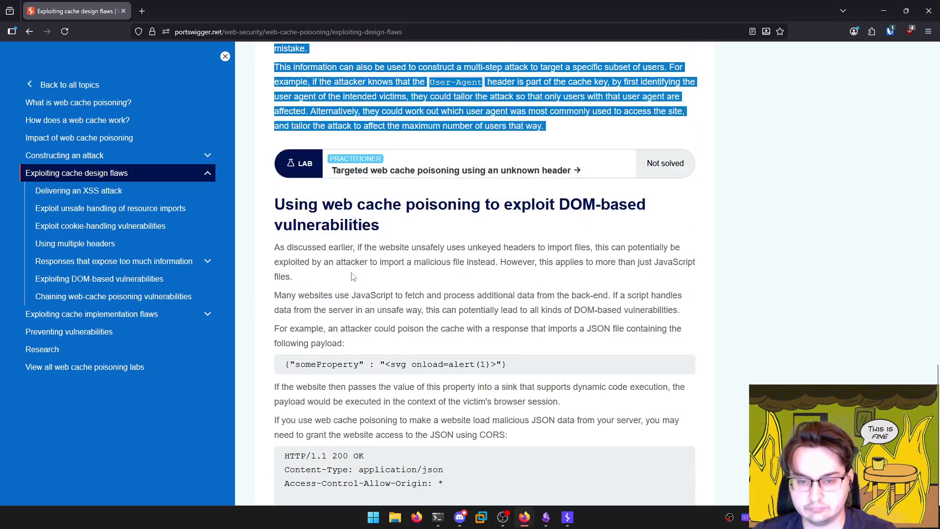
click(351, 274)
scroll(350, 267, up, 8)
scroll(351, 264, up, 4)
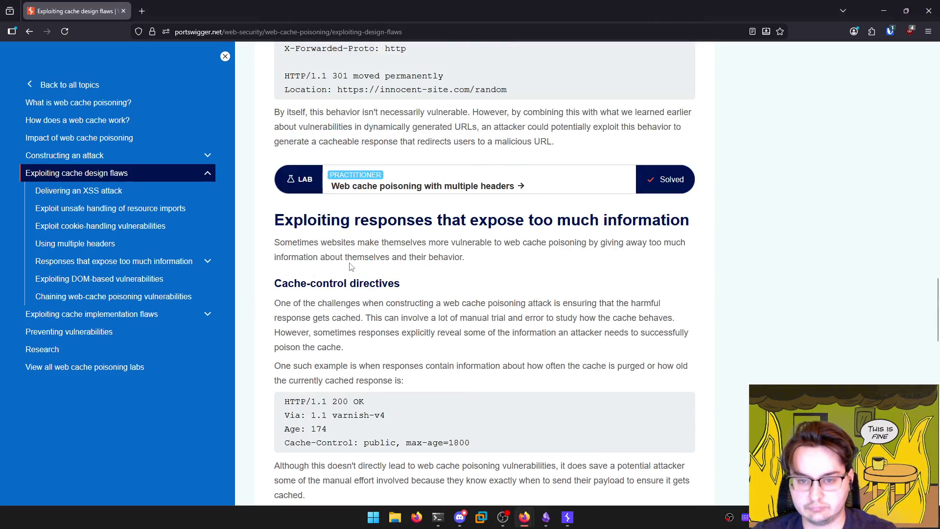
scroll(350, 267, down, 8)
scroll(343, 269, up, 4)
key(alt+Tab)
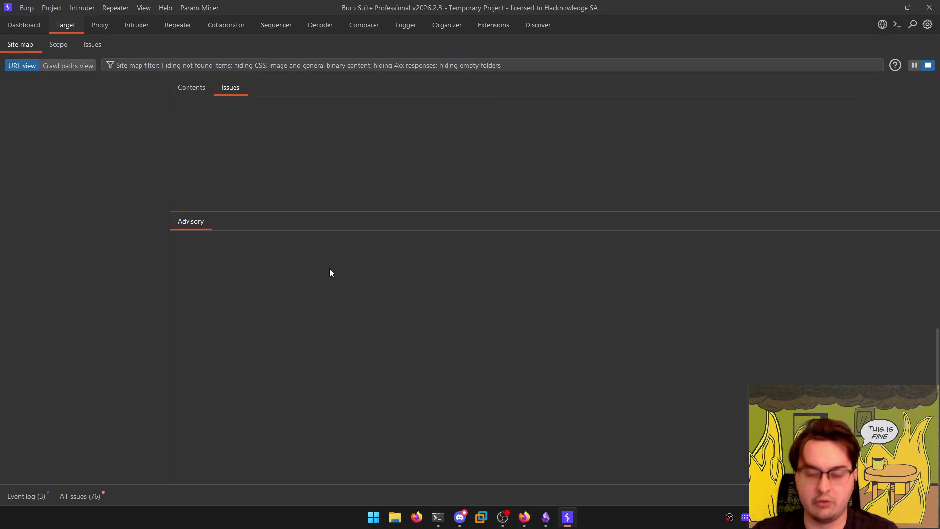
key(alt+Tab)
scroll(330, 274, up, 4)
scroll(330, 274, down, 2)
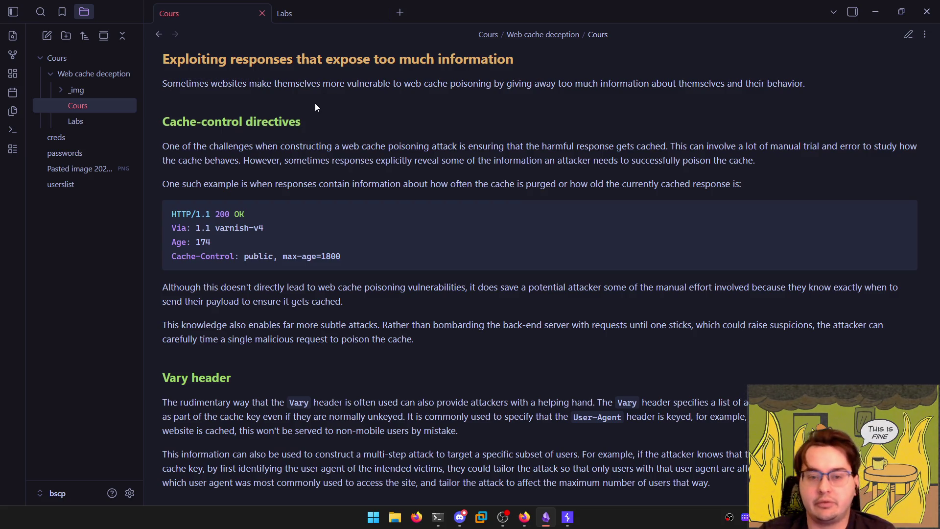
key(ctrl+e)
key(ctrl+e)
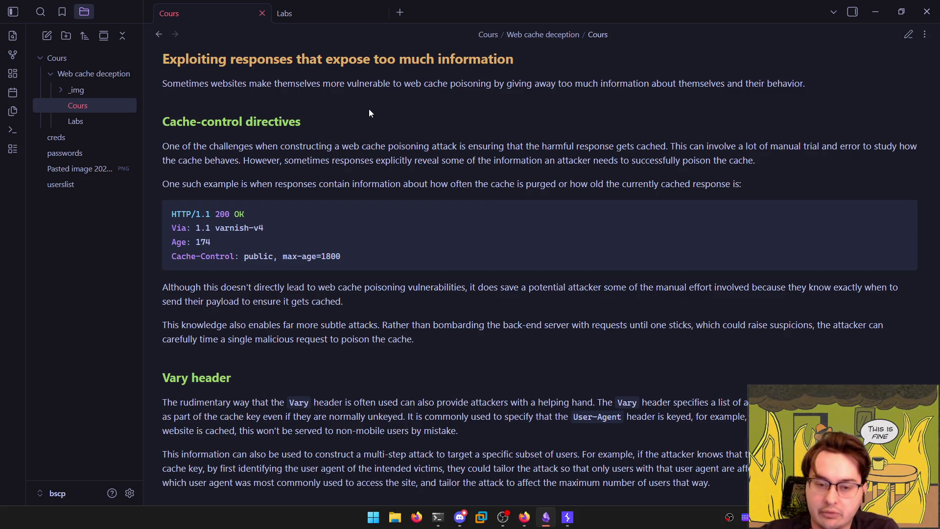
scroll(369, 108, down, 4)
scroll(368, 110, up, 3)
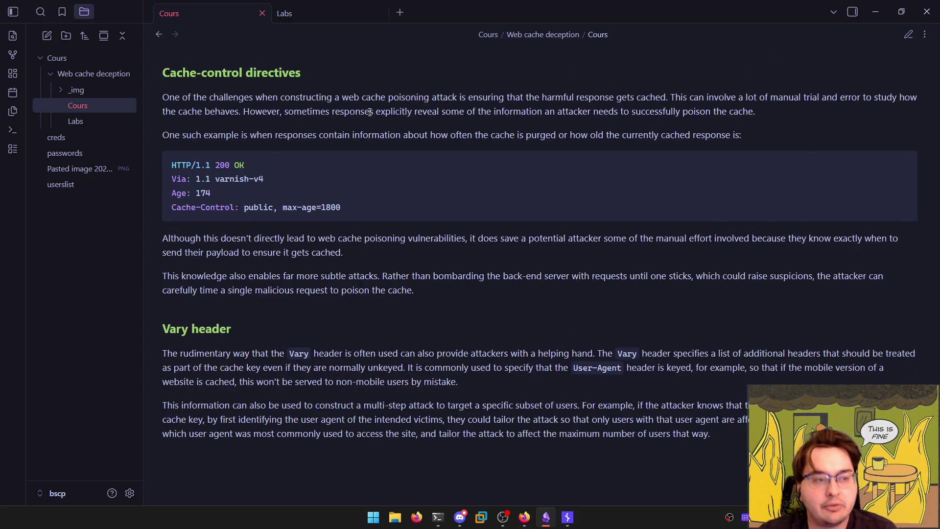
key(alt+Tab)
key(alt+Tab)
key(Tab)
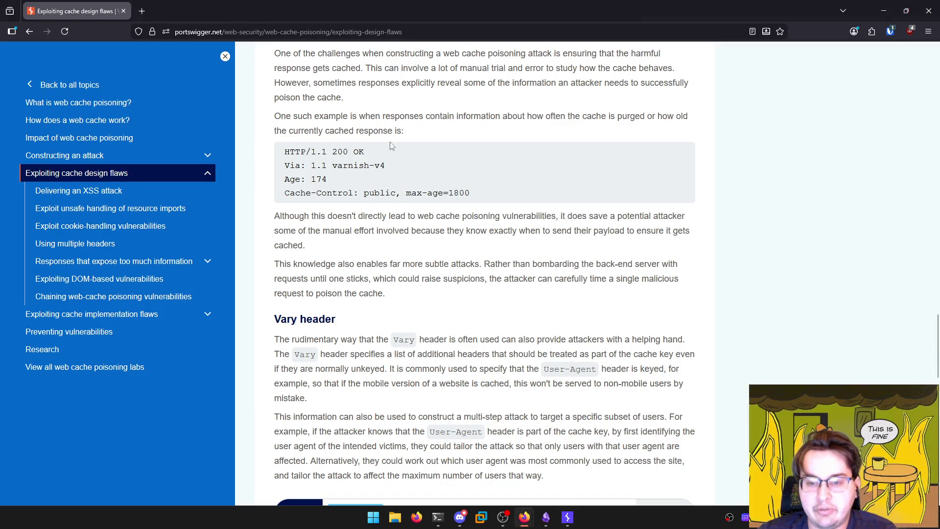
key(alt+Tab)
key(alt+Tab)
key(Tab)
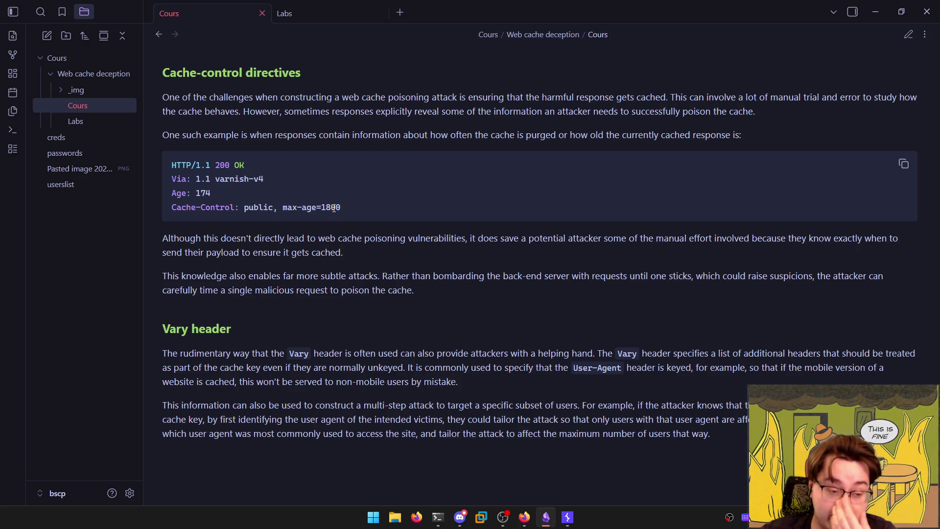
drag(175, 134, 431, 136)
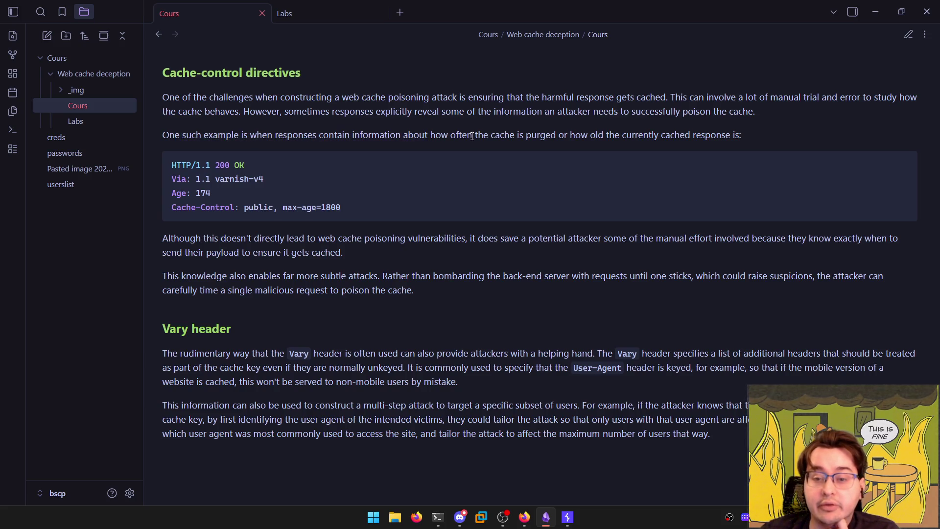
drag(598, 134, 714, 133)
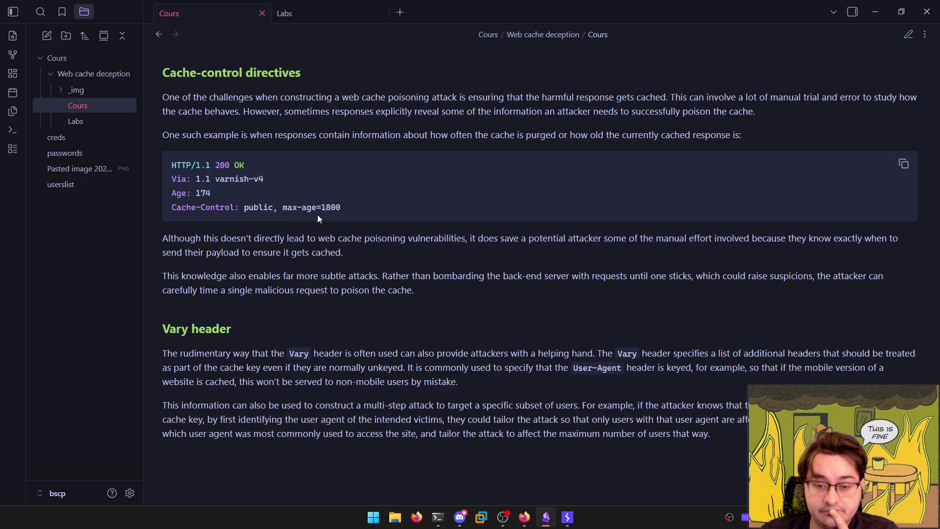
drag(164, 238, 758, 238)
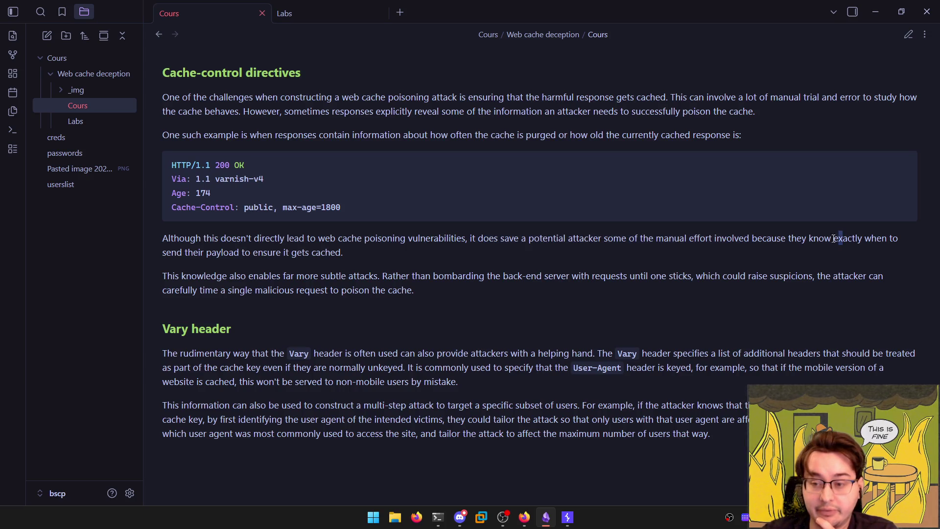
drag(843, 238, 344, 253)
click(640, 242)
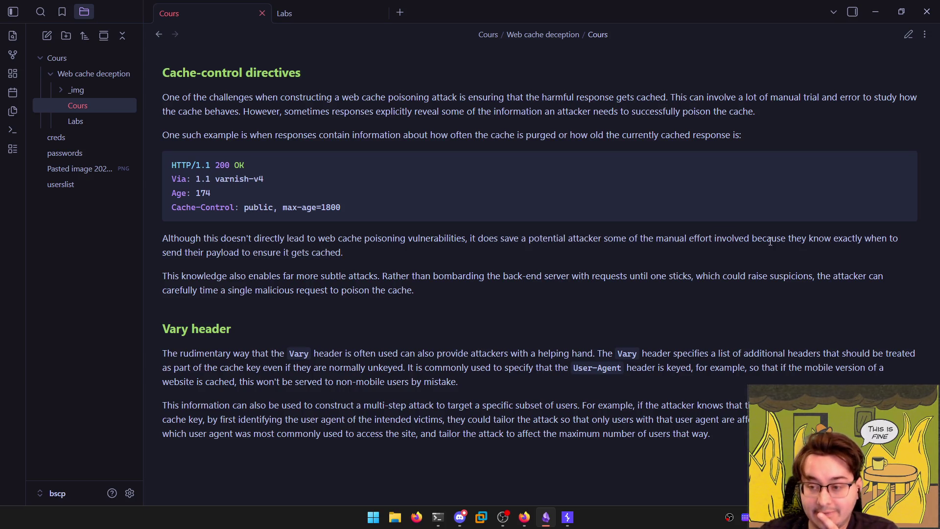
drag(790, 239, 892, 239)
drag(171, 253, 341, 254)
click(340, 254)
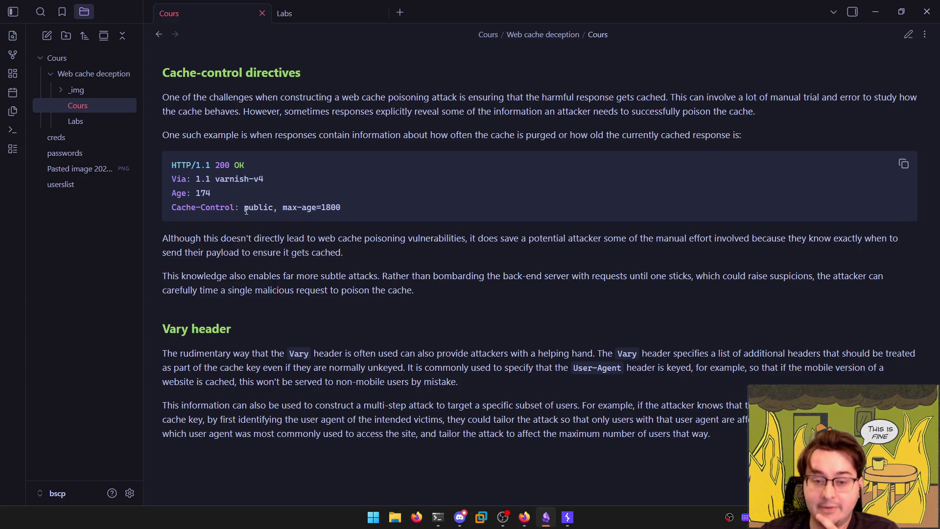
drag(245, 208, 272, 207)
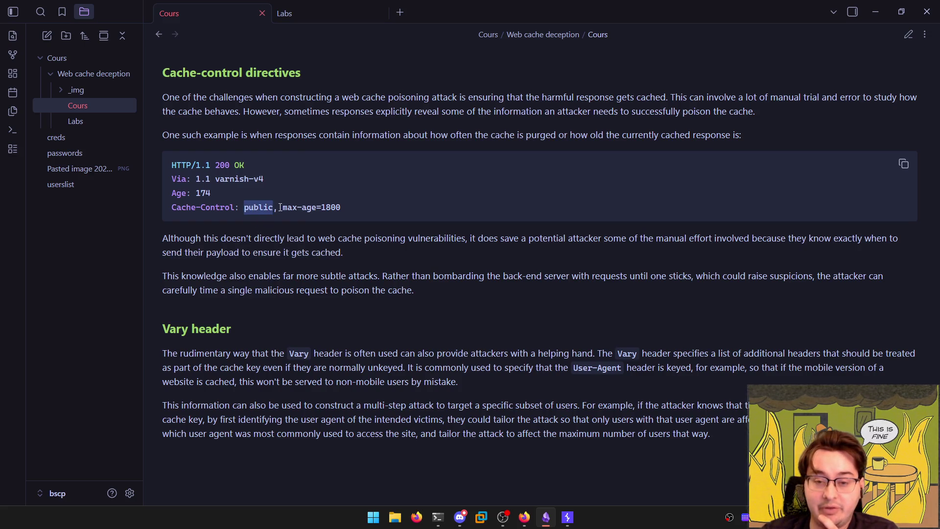
click(281, 207)
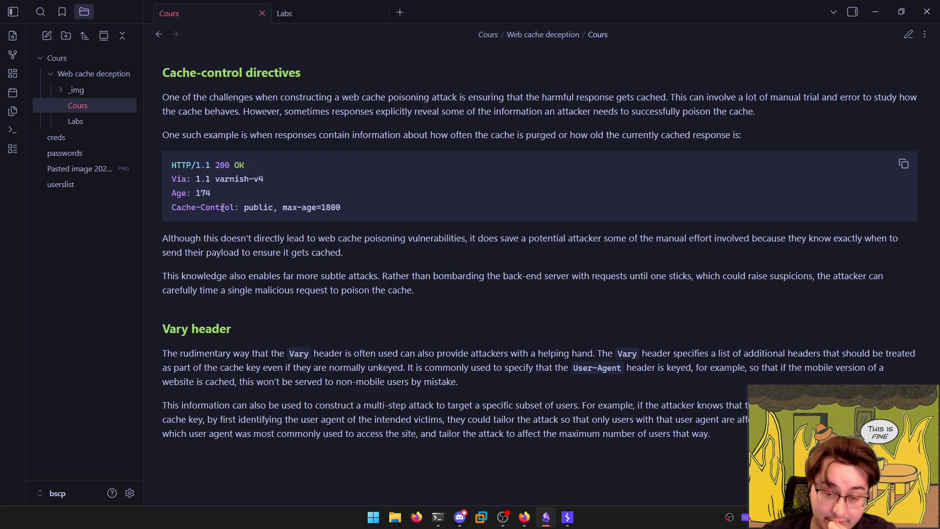
drag(172, 277, 273, 278)
click(291, 277)
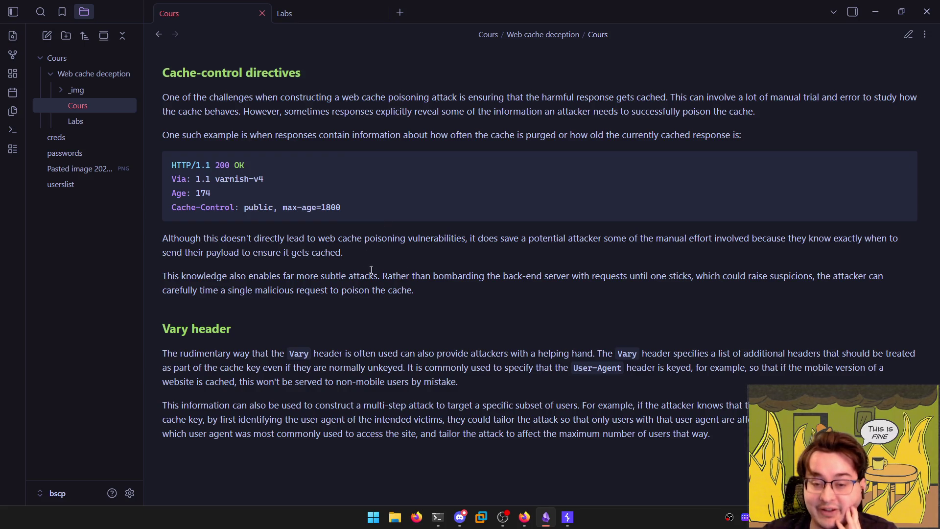
drag(439, 277, 548, 284)
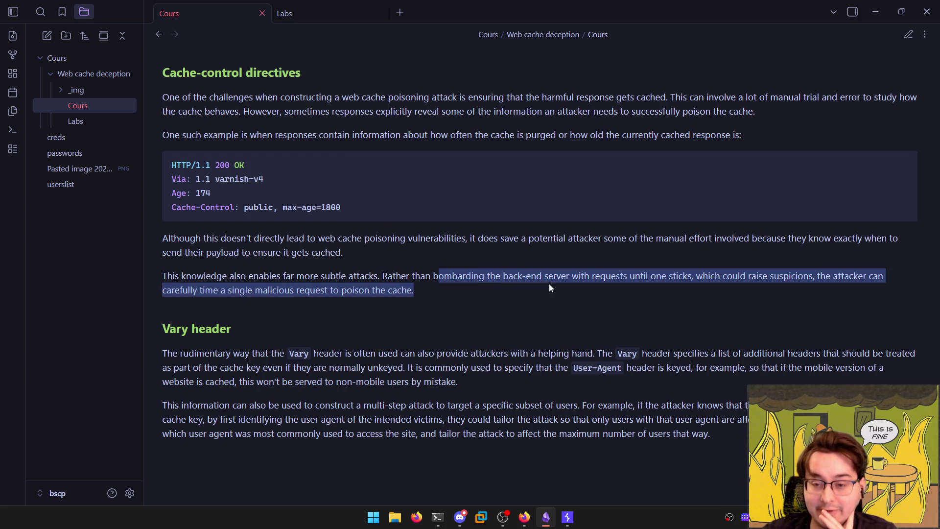
click(551, 283)
drag(626, 277, 704, 277)
click(768, 276)
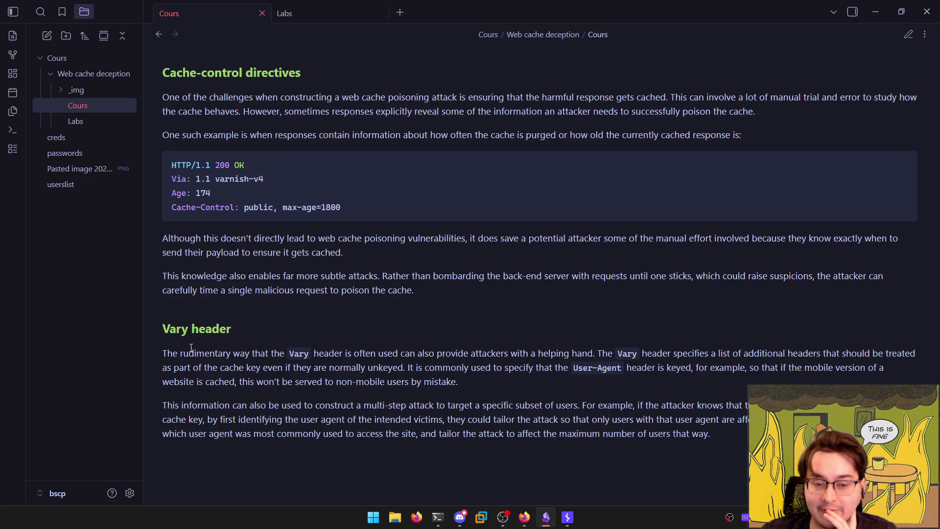
drag(173, 351, 448, 357)
click(298, 353)
click(449, 356)
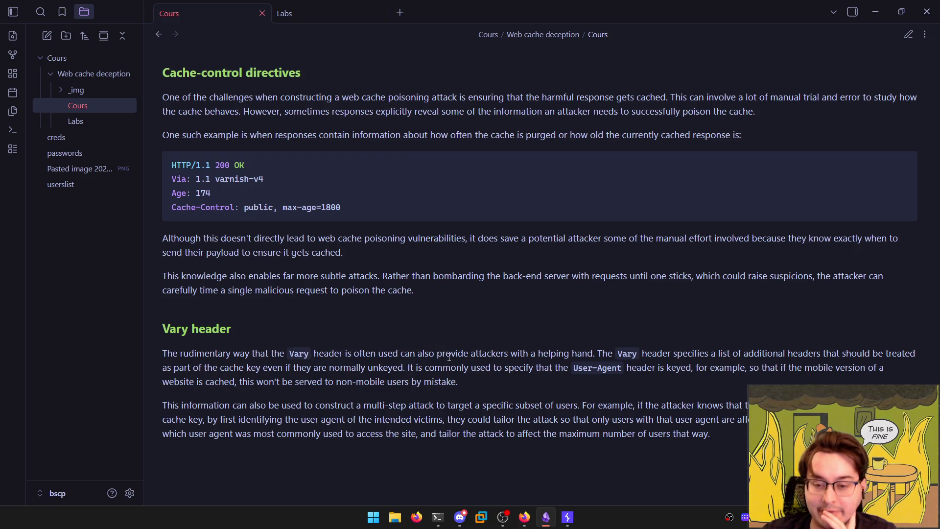
drag(608, 356, 734, 354)
mouse_move(758, 356)
mouse_down()
mouse_move(840, 355)
mouse_move(889, 369)
mouse_up()
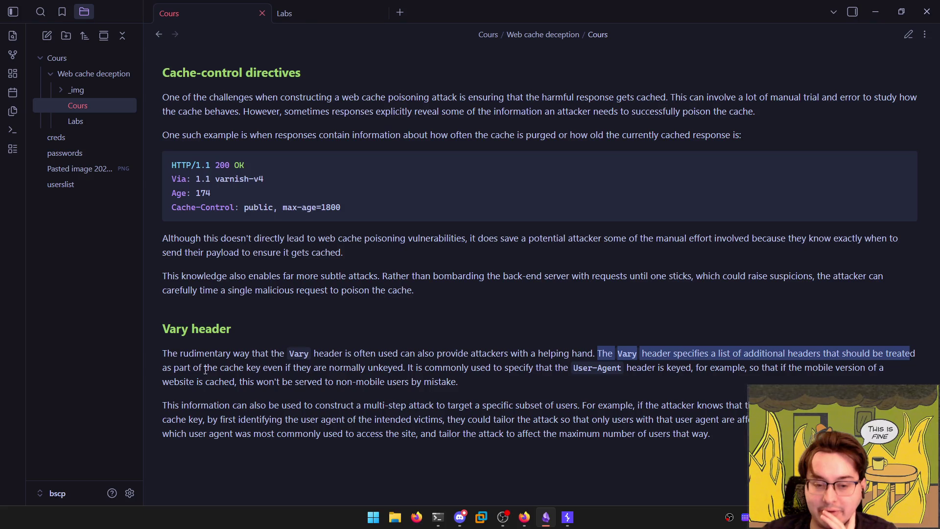
mouse_move(206, 370)
mouse_down()
mouse_move(192, 371)
mouse_move(274, 370)
mouse_up()
click(324, 366)
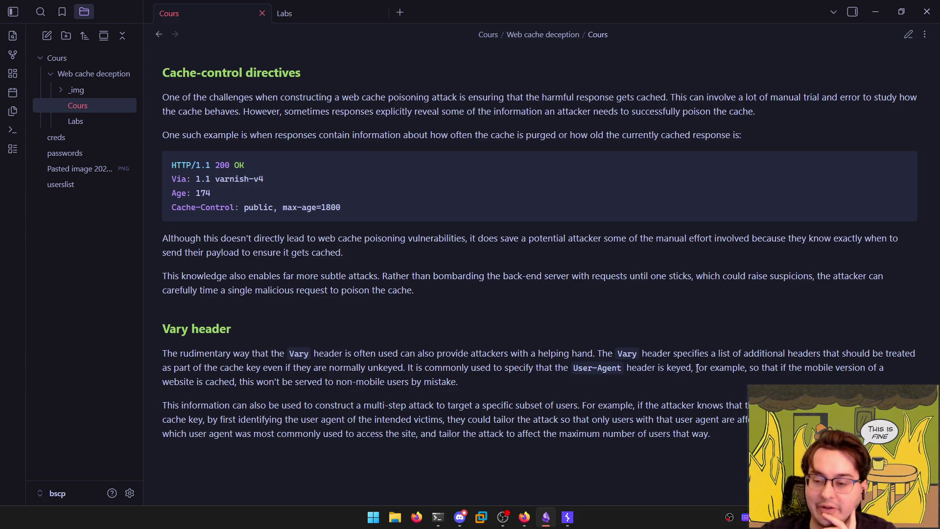
drag(697, 368, 884, 368)
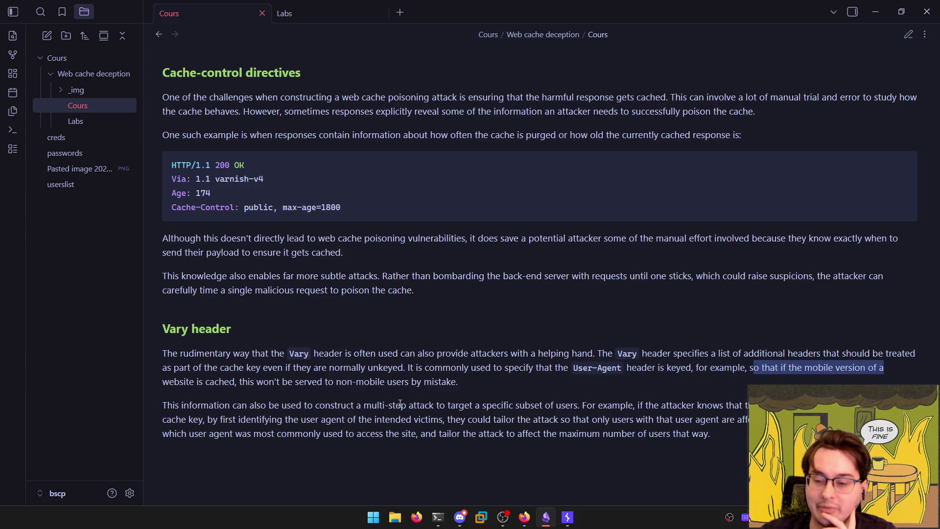
drag(183, 382, 304, 382)
scroll(246, 354, down, 1)
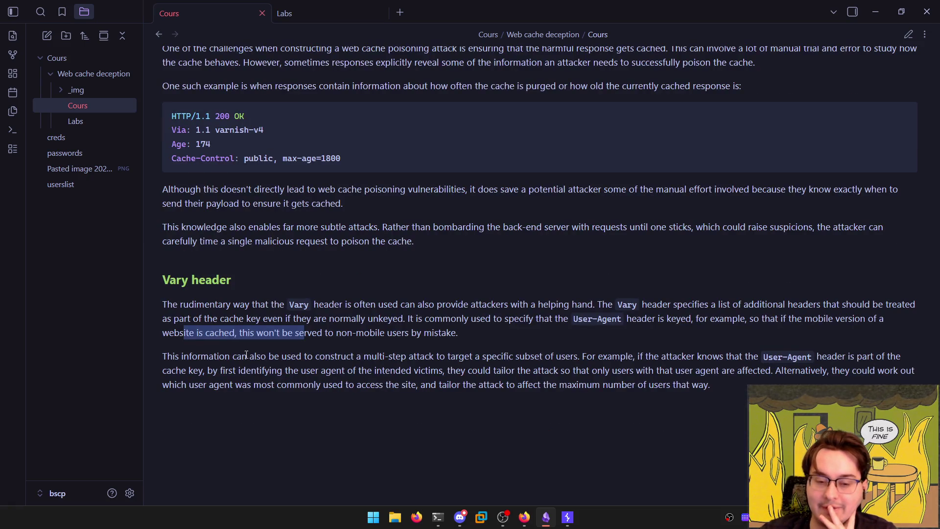
drag(167, 356, 747, 357)
click(577, 367)
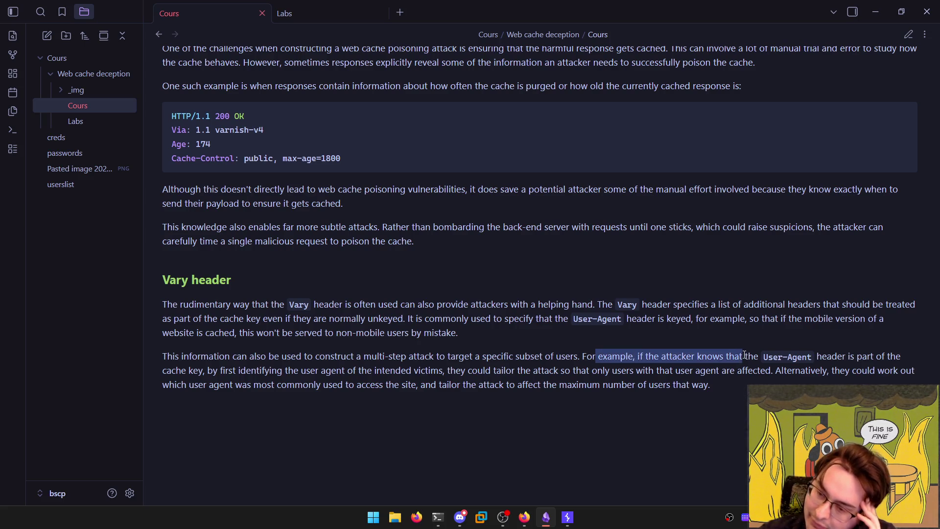
click(746, 357)
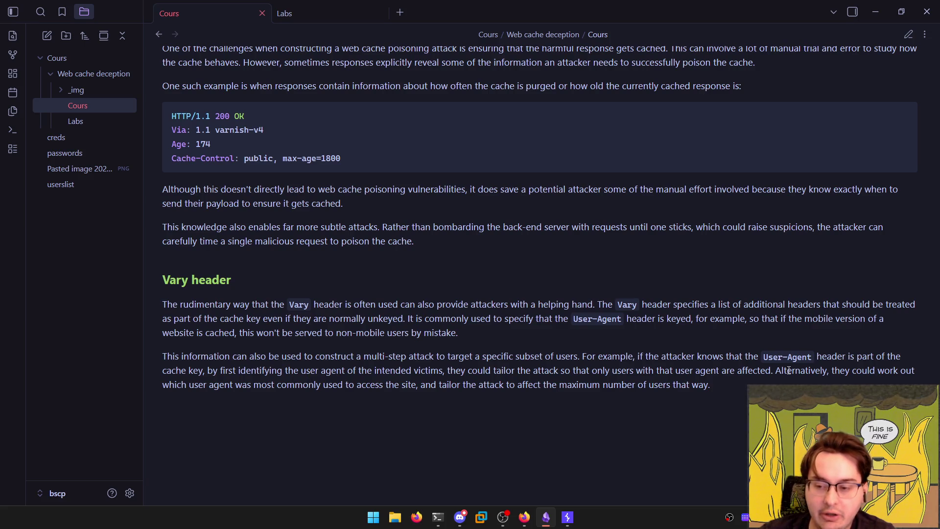
drag(773, 371, 923, 372)
drag(163, 384, 706, 389)
click(707, 389)
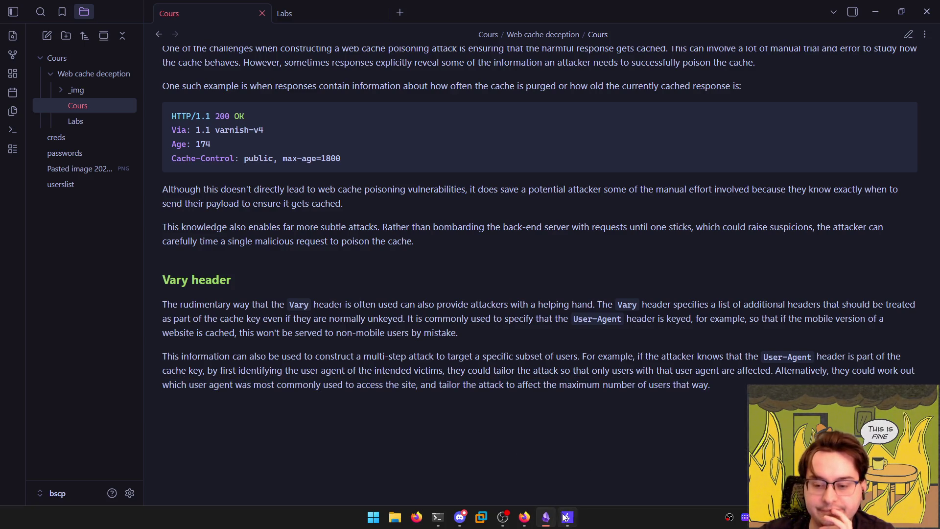
click(567, 517)
Bring up the Exploiting cache design flaws article in Firefox and scroll through it
mouse_move(524, 517)
click(509, 463)
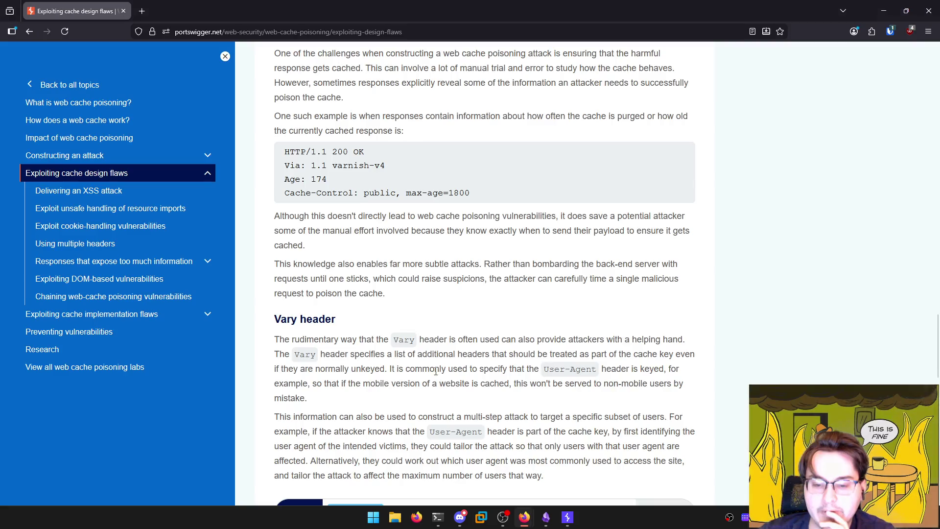
scroll(339, 289, down, 3)
scroll(340, 289, down, 1)
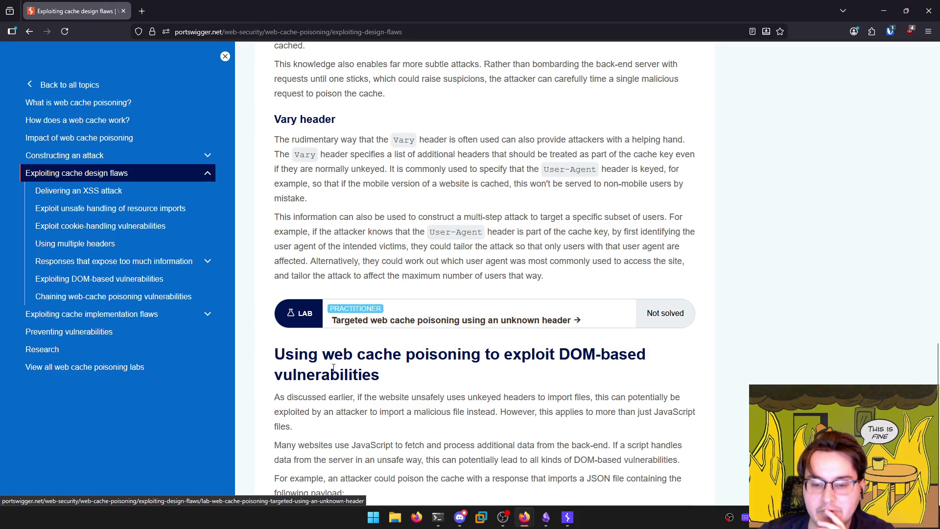
drag(283, 362, 515, 375)
click(516, 376)
scroll(486, 375, down, 10)
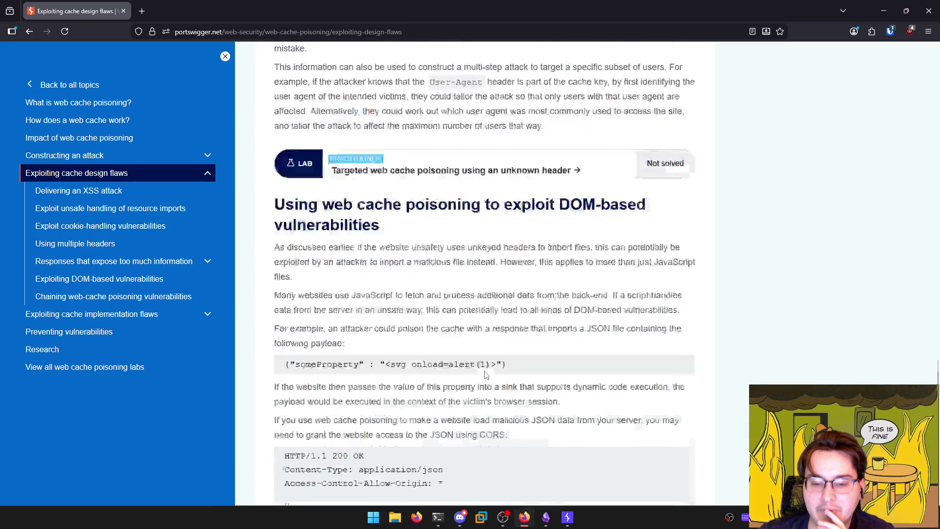
scroll(486, 376, up, 10)
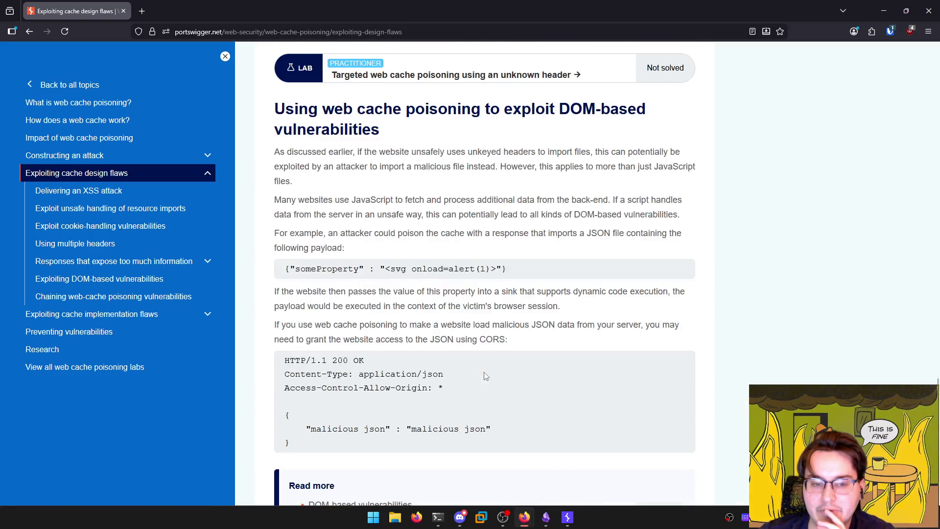
scroll(485, 376, down, 3)
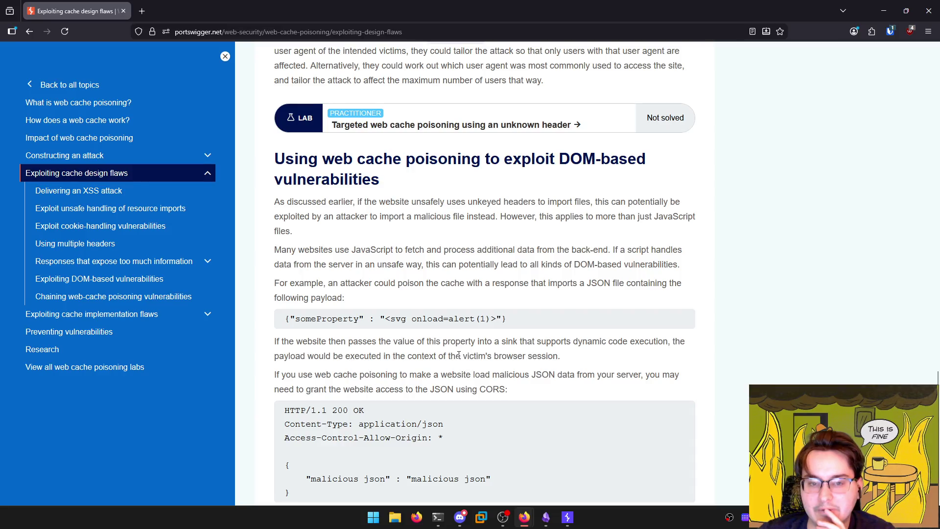
scroll(455, 355, up, 15)
Open All content > All labs in a background tab and switch to it
mouse_move(422, 121)
middle_click(434, 156)
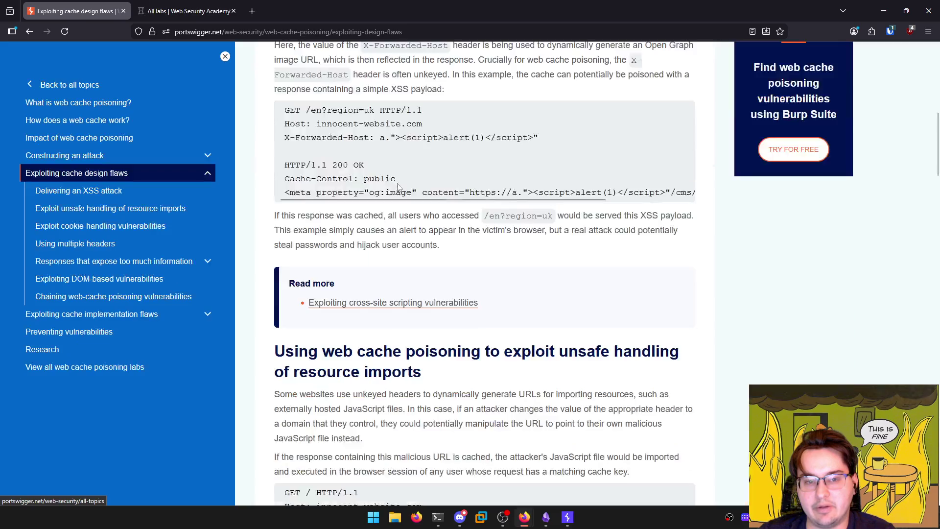
scroll(384, 185, down, 15)
scroll(384, 185, down, 10)
scroll(384, 185, up, 11)
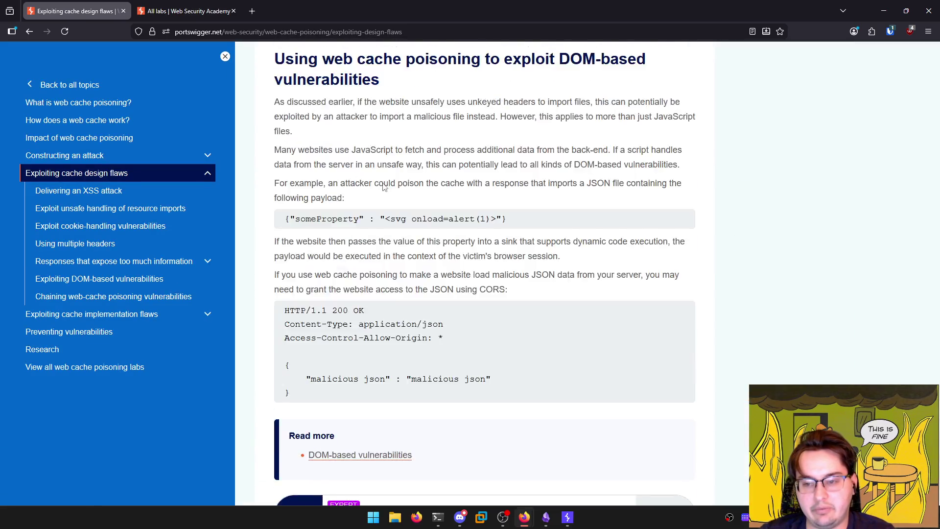
key(ctrl+Tab)
scroll(120, 267, down, 2)
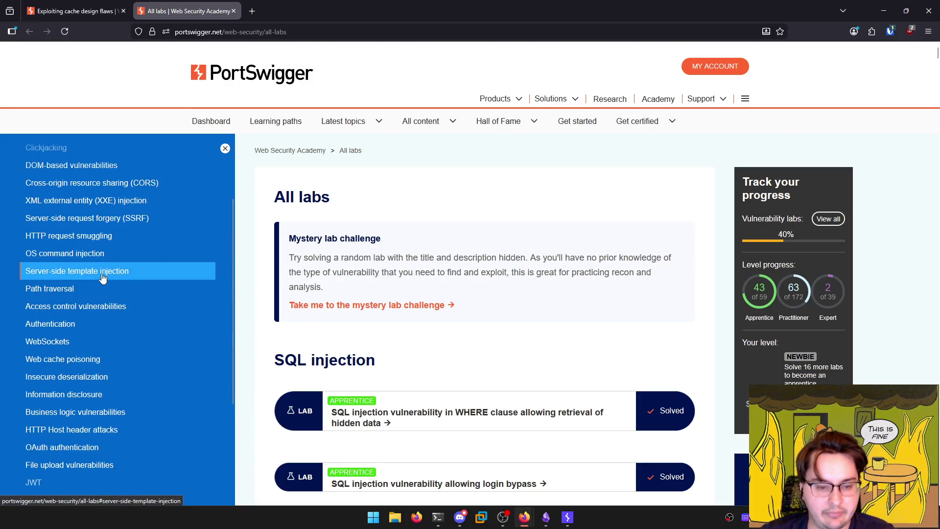
Search the labs page for 'Poiso' and jump to the Web cache poisoning section
key(ctrl+f)
text(Poiso)
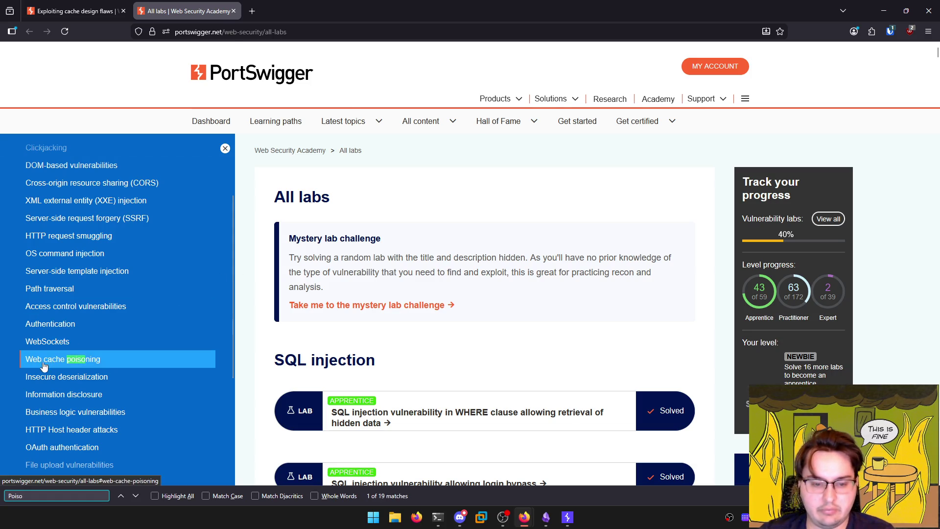
click(43, 366)
scroll(327, 256, down, 4)
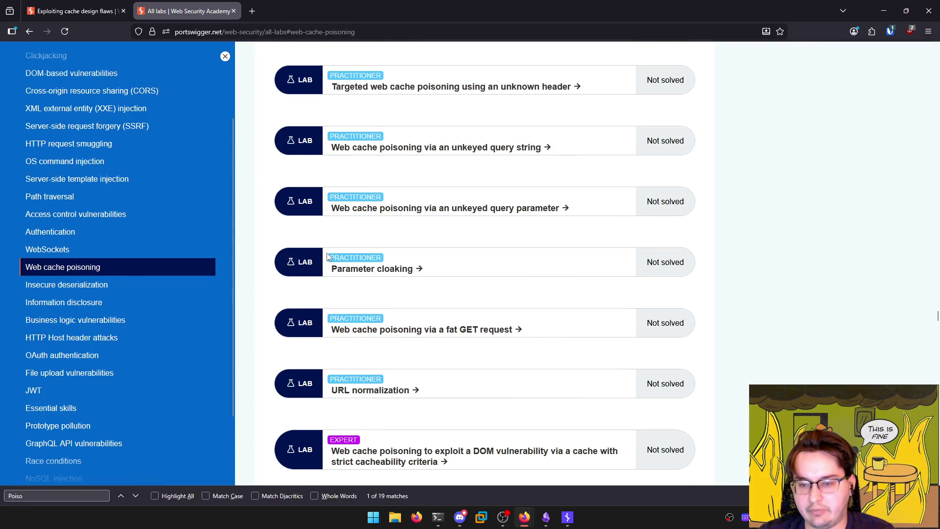
key(Escape)
Review the Web cache poisoning lab list and open two labs in background tabs
scroll(443, 311, up, 3)
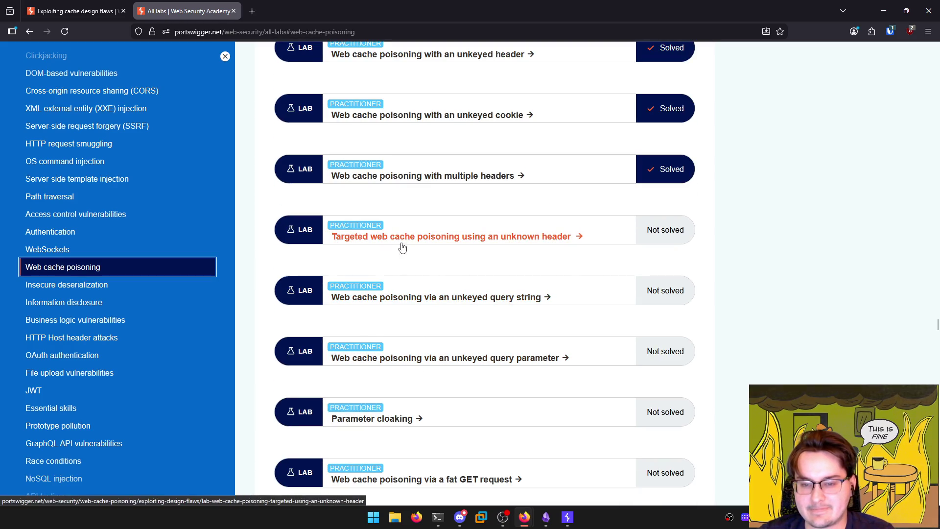
scroll(338, 244, up, 3)
scroll(262, 268, down, 3)
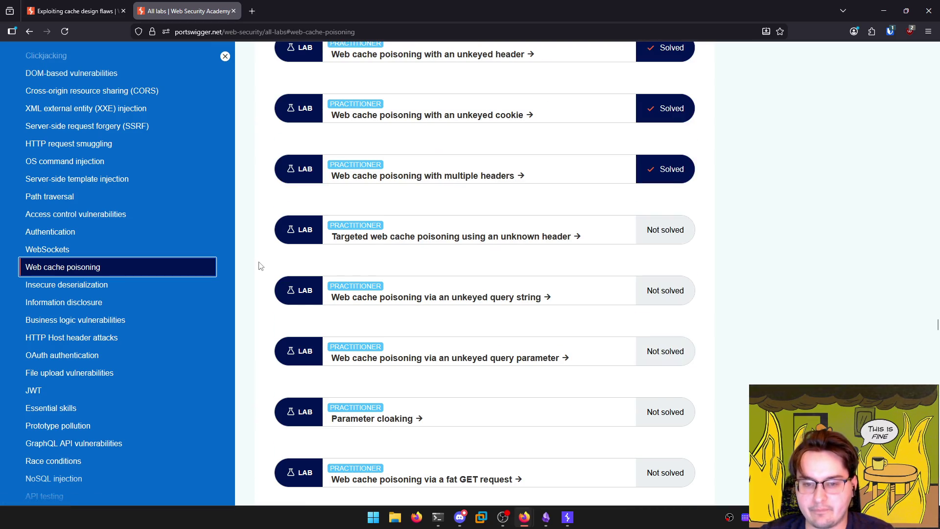
scroll(262, 263, up, 20)
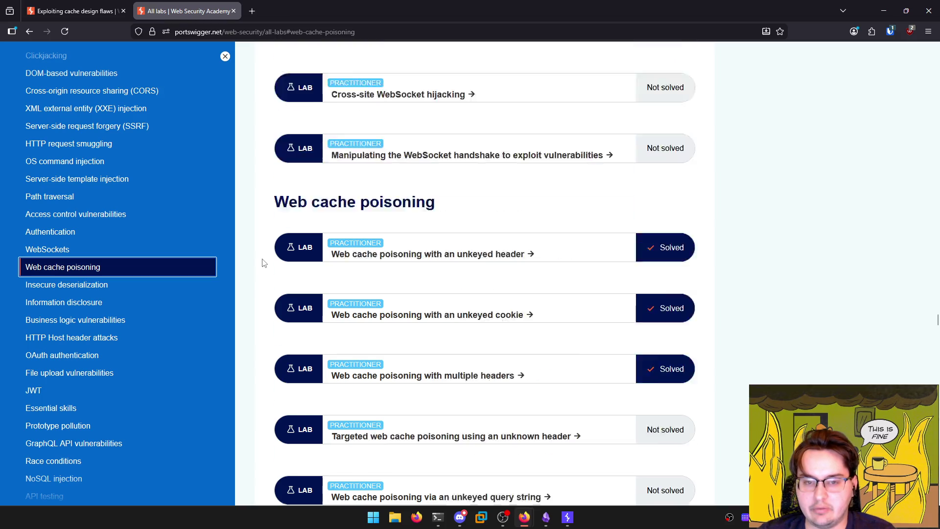
scroll(257, 299, down, 20)
scroll(254, 307, down, 5)
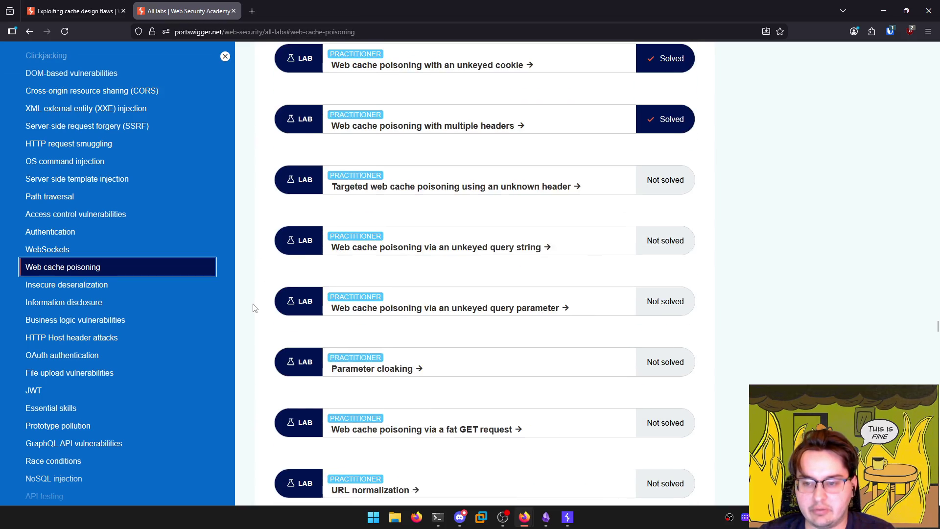
middle_click(253, 303)
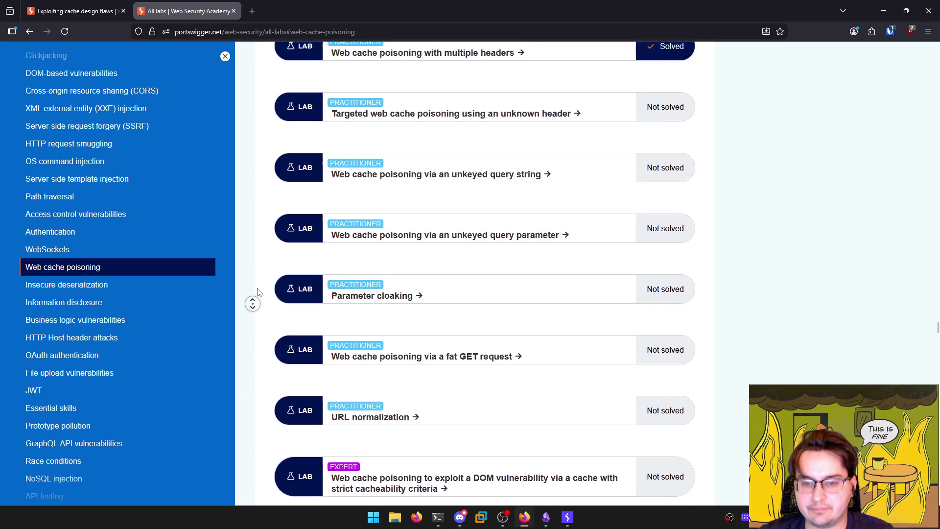
middle_click(260, 293)
scroll(260, 292, down, 3)
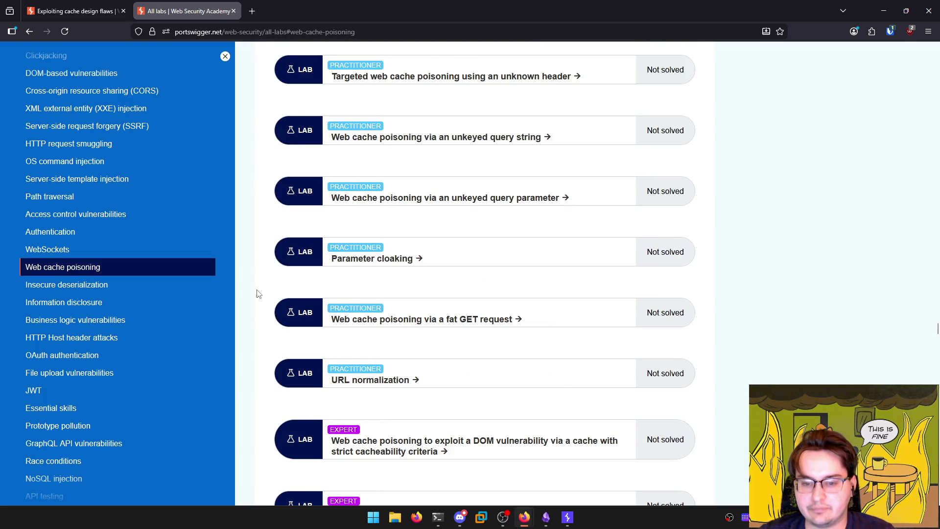
Return to the cache design flaws article and open the 'Targeted web cache poisoning using an unknown header' lab
key(ctrl+shift+Tab)
drag(275, 309, 461, 308)
scroll(456, 314, down, 2)
scroll(456, 314, up, 6)
scroll(456, 314, up, 5)
scroll(454, 313, down, 1)
scroll(455, 314, up, 4)
scroll(454, 314, up, 3)
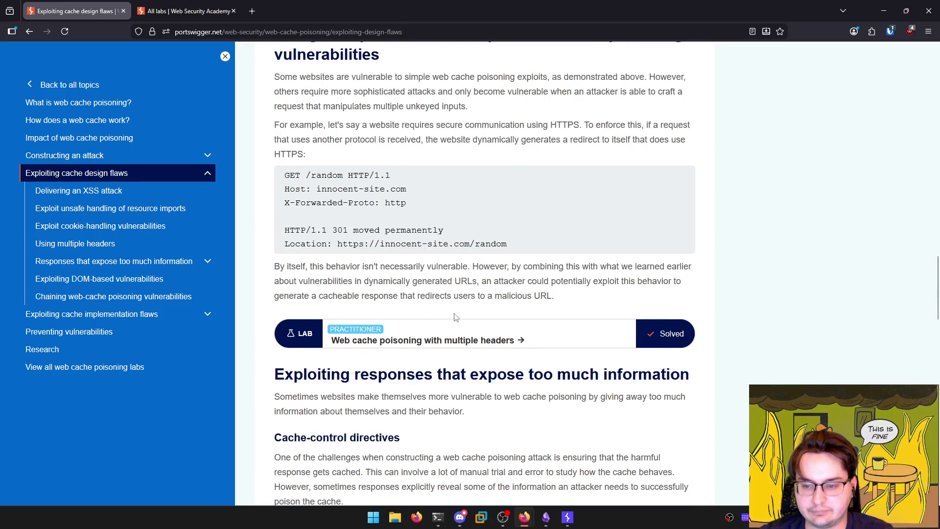
scroll(455, 316, down, 7)
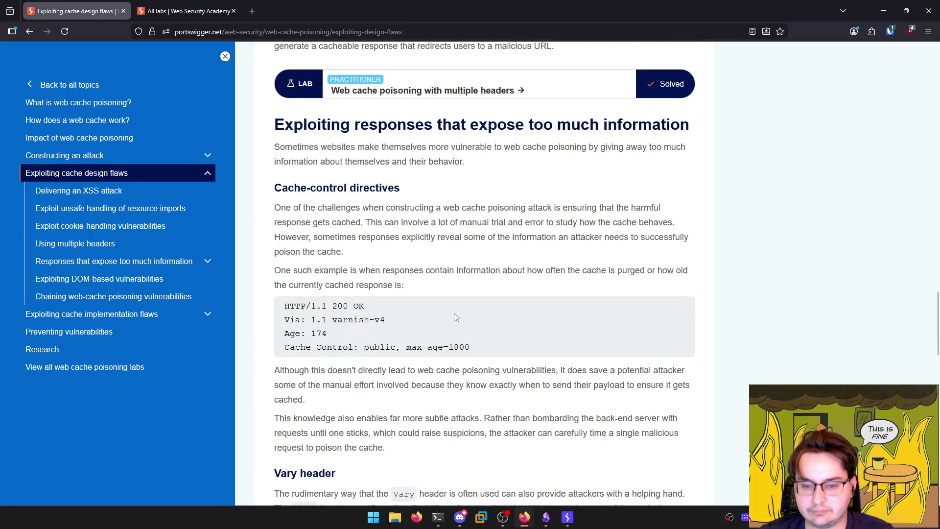
scroll(457, 313, down, 3)
scroll(474, 325, down, 4)
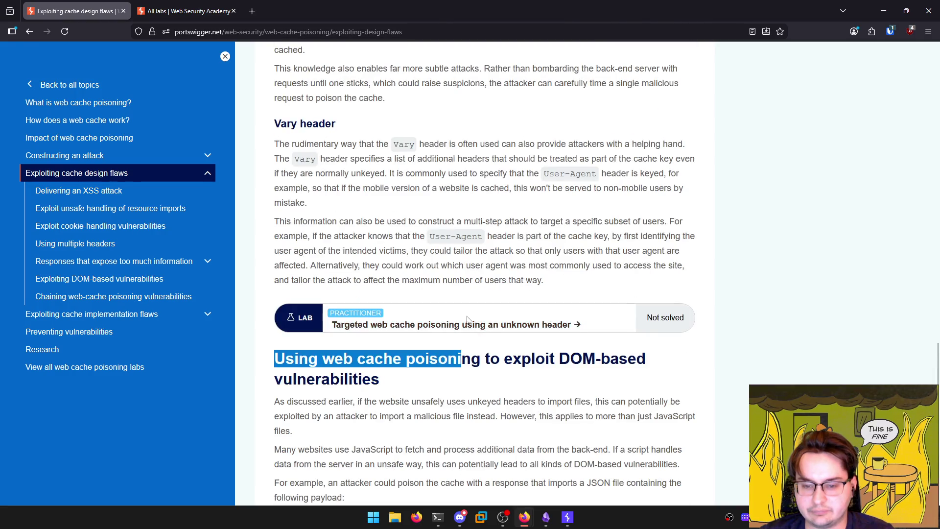
click(469, 328)
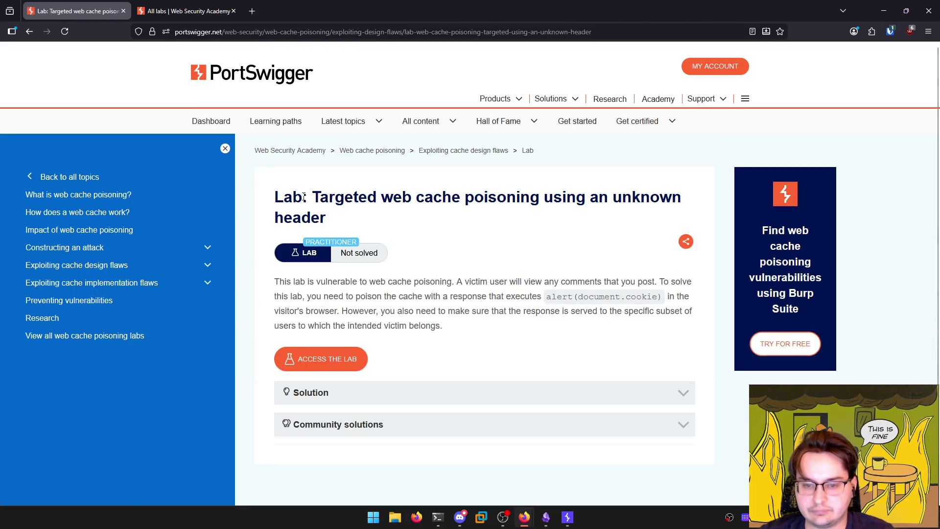
Paste the lab title 'Targeted web cache poisoning using an unknown header' as a heading in the Labs note
triple_click(329, 196)
key(ctrl+c)
click(546, 516)
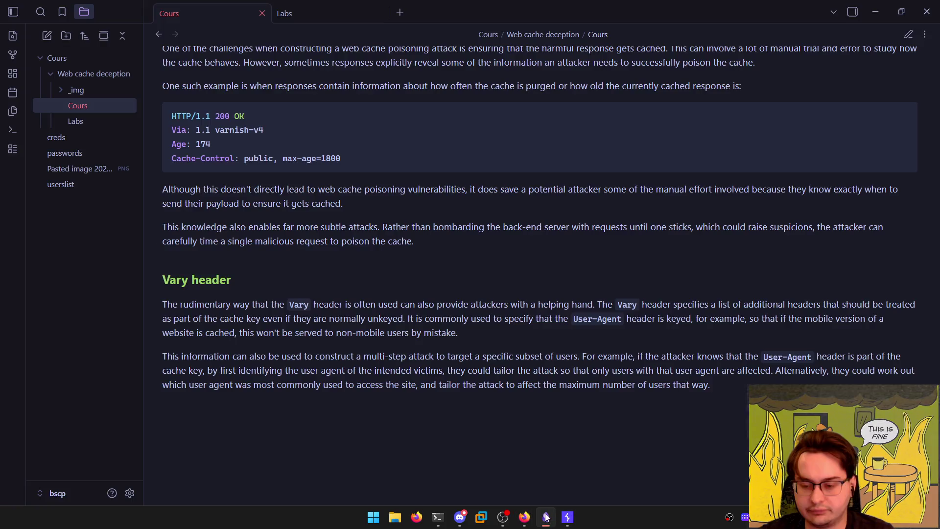
click(297, 15)
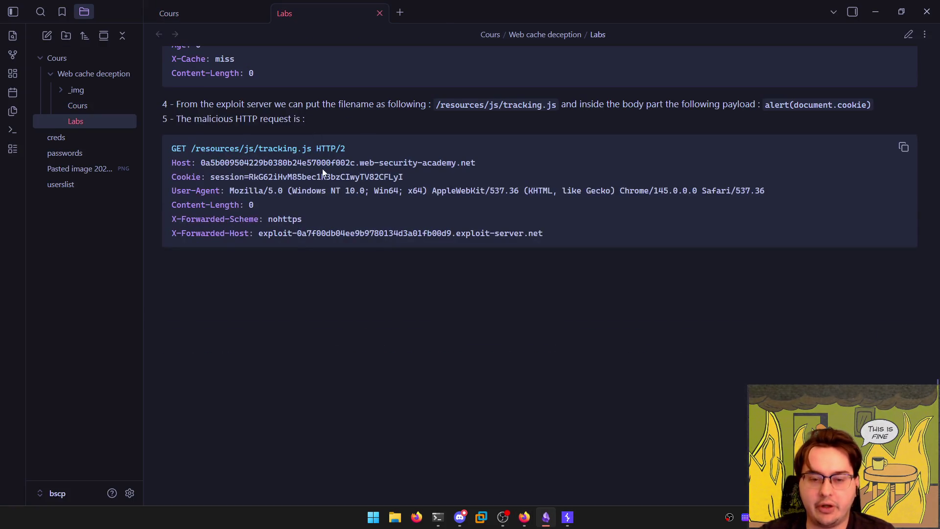
key(ctrl+v)
scroll(386, 246, up, 5)
scroll(378, 239, down, 5)
Copy the lab description paragraph and paste it on a new line below the heading
key(alt+Tab)
drag(444, 188, 279, 142)
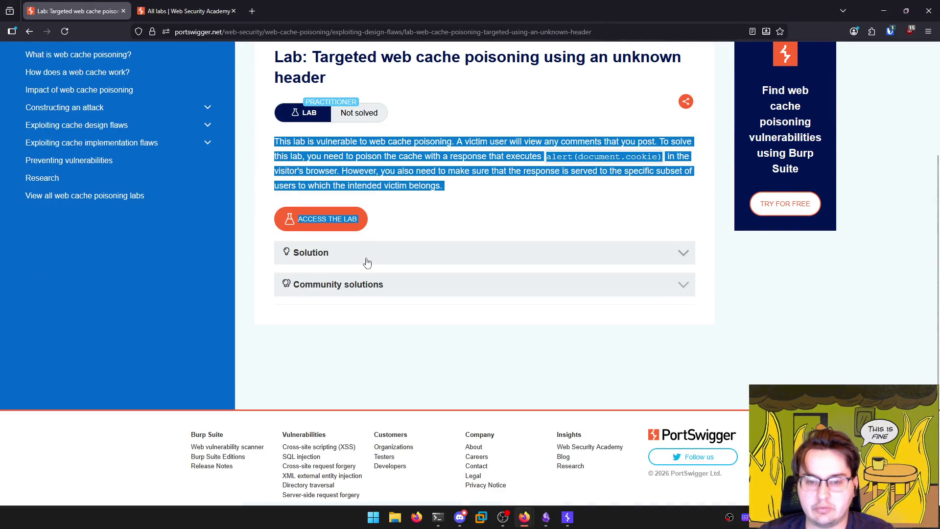
drag(457, 197, 281, 143)
key(ctrl+c)
key(alt+Tab)
key(Return)
key(ctrl+v)
key(ctrl+e)
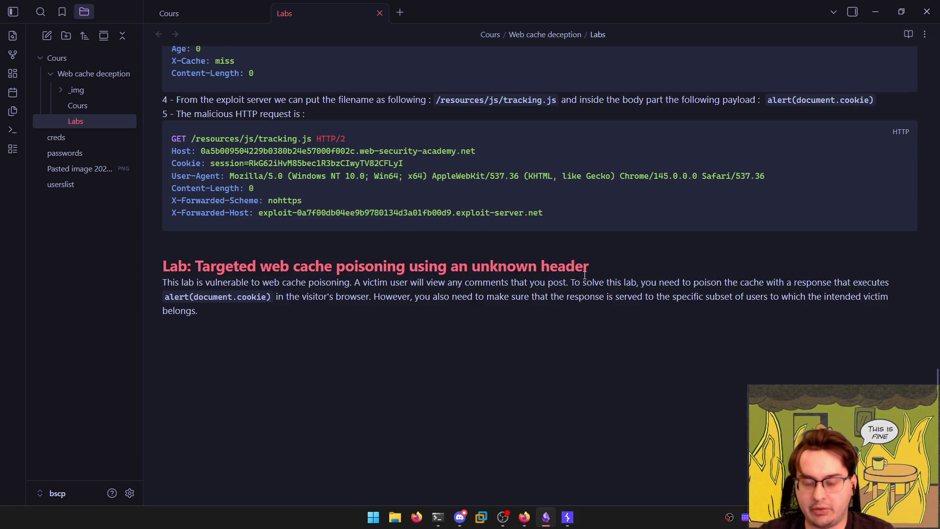
Put the 'A victim user…' sentence on its own line and move to the 'However, you' sentence
key(Return)
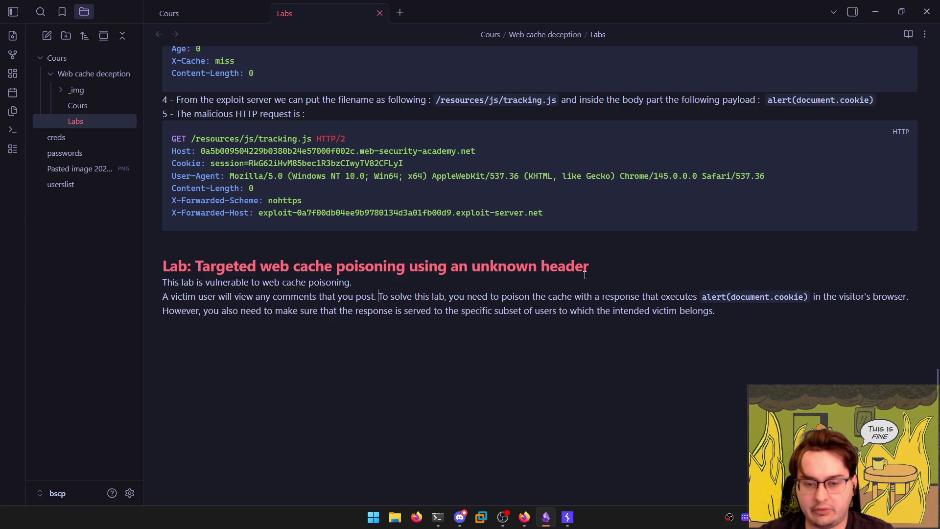
key(ctrl+Left)
key(ctrl+Left)
key(ctrl+Left)
key(ctrl+shift+Right)
key(ctrl+shift+Right)
key(ctrl+shift+Right)
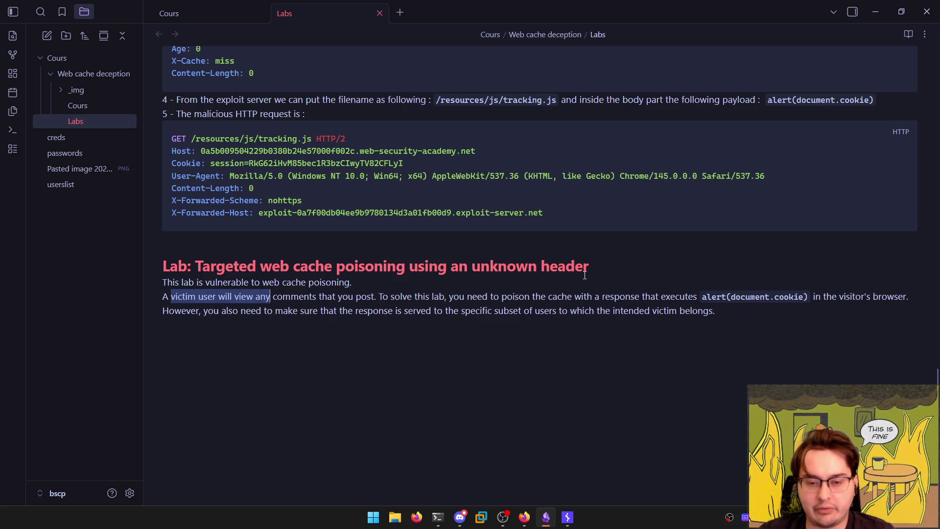
key(ctrl+shift+Right)
key(ctrl+shift+Right)
key(ctrl+shift+Right)
key(ctrl+Right)
key(ctrl+shift+Right)
key(ctrl+shift+Right)
key(ctrl+shift+Right)
key(ctrl+Right)
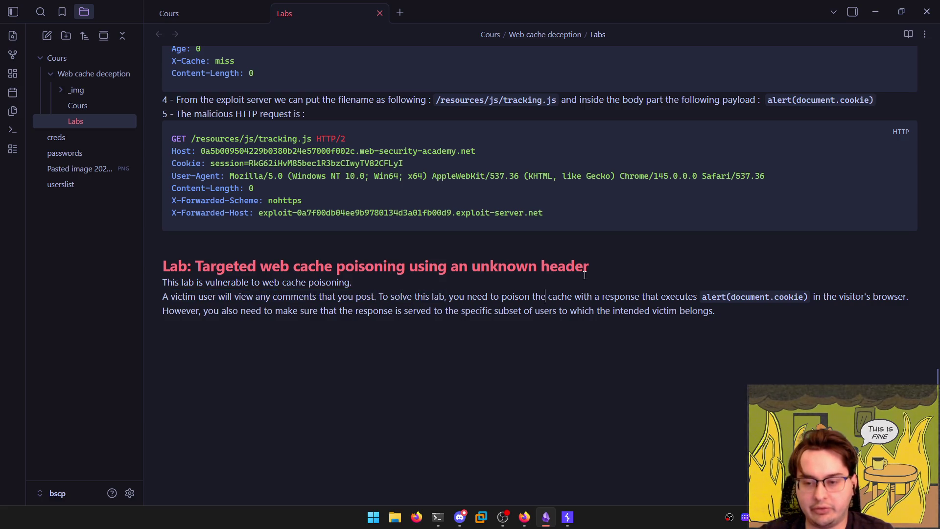
key(Right)
key(Right)
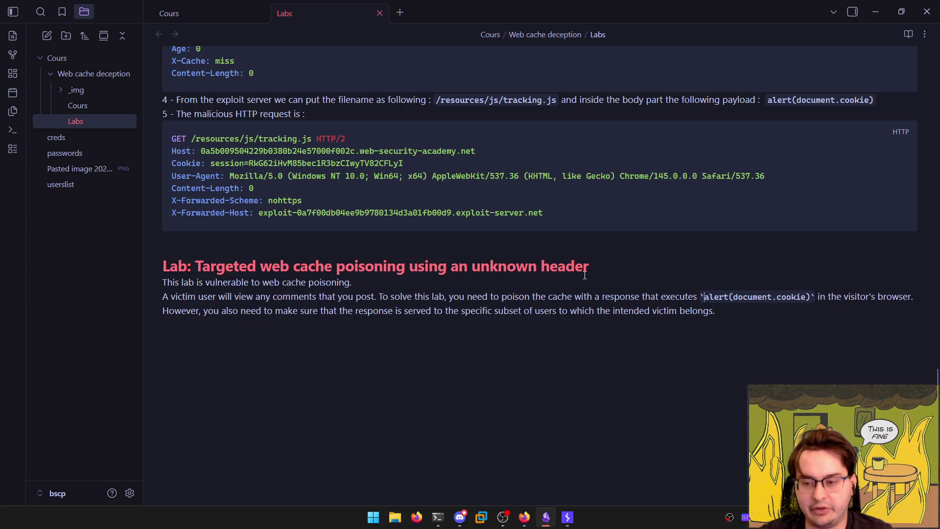
key(ctrl+Right)
key(ctrl+Right)
key(ctrl+Right)
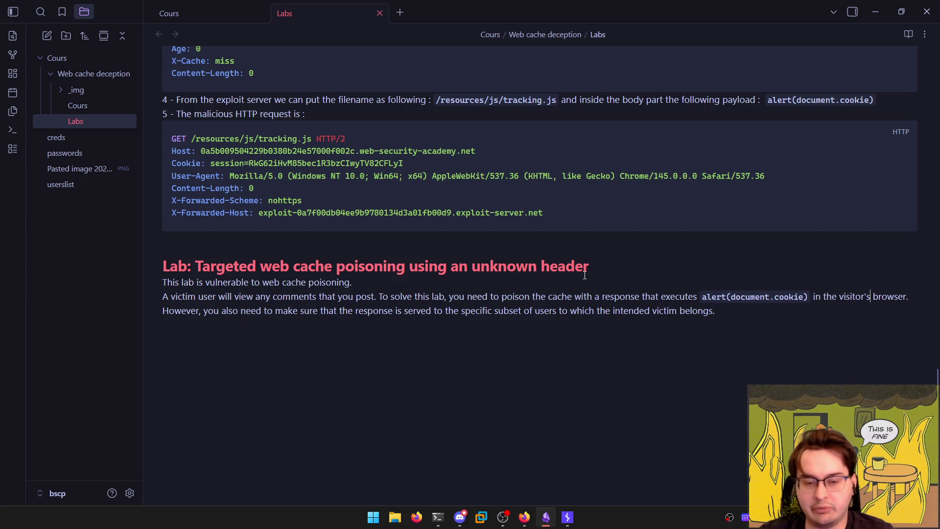
key(ctrl+Right)
Select the words from 'also' through the intended user subset in the 'However' sentence
key(ctrl+shift+Right)
key(ctrl+shift+Right)
key(ctrl+shift+Right)
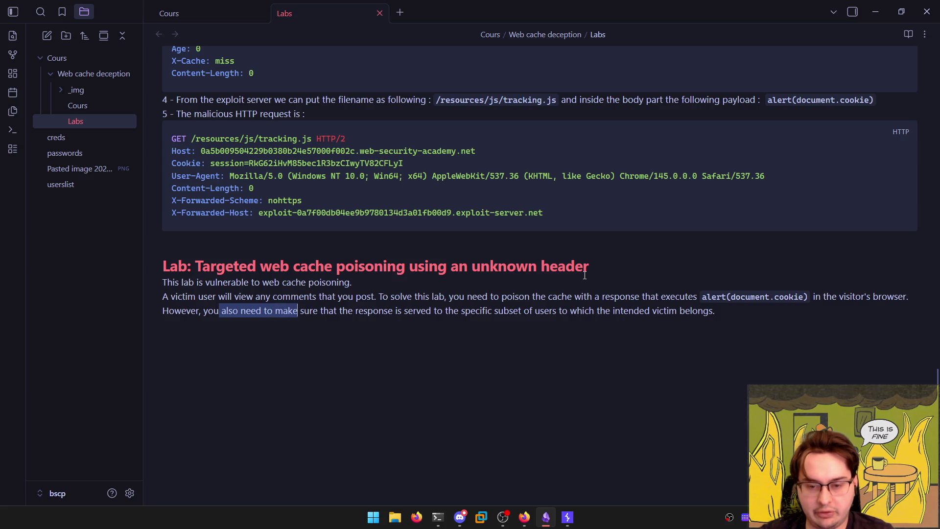
key(ctrl+shift+Right)
key(ctrl+shift+Right)
key(ctrl+shift+Right)
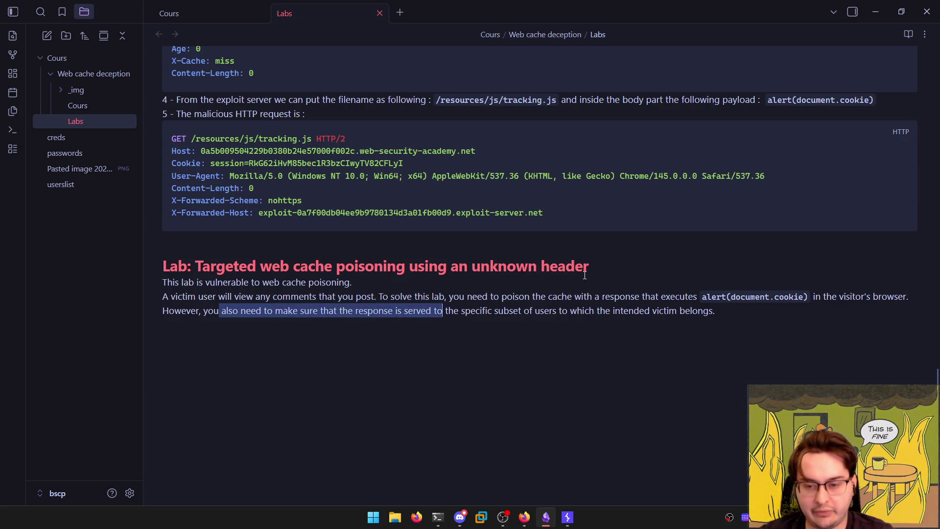
key(ctrl+shift+Right)
key(ctrl+shift+Right)
key(ctrl+shift+Right)
key(ctrl+shift+Right)
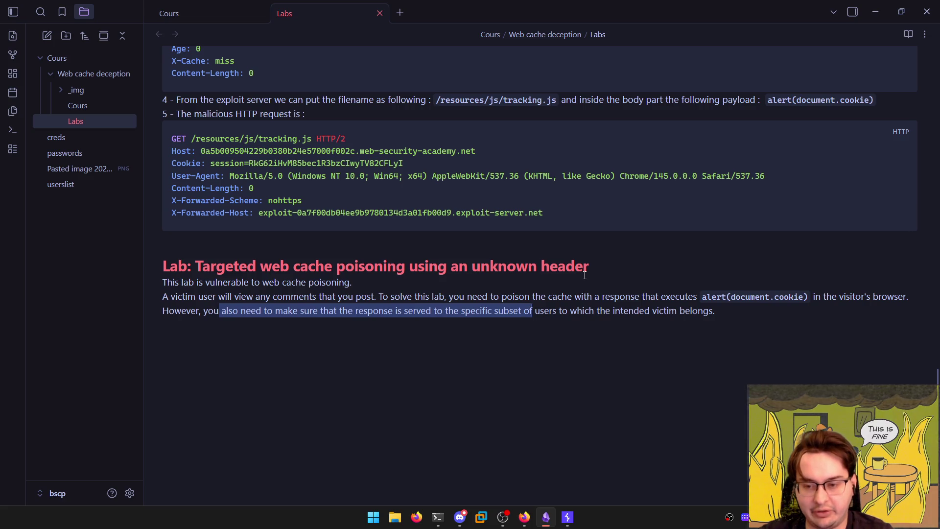
key(ctrl+shift+Right)
key(ctrl+shift+Right)
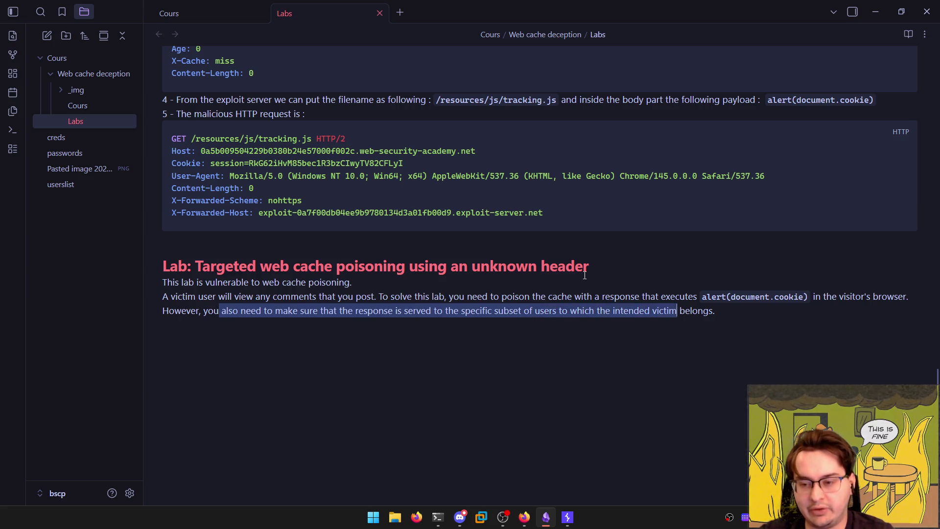
key(ctrl+shift+Left)
key(ctrl+shift+Left)
key(ctrl+shift+Left)
key(ctrl+shift+Right)
key(ctrl+shift+Right)
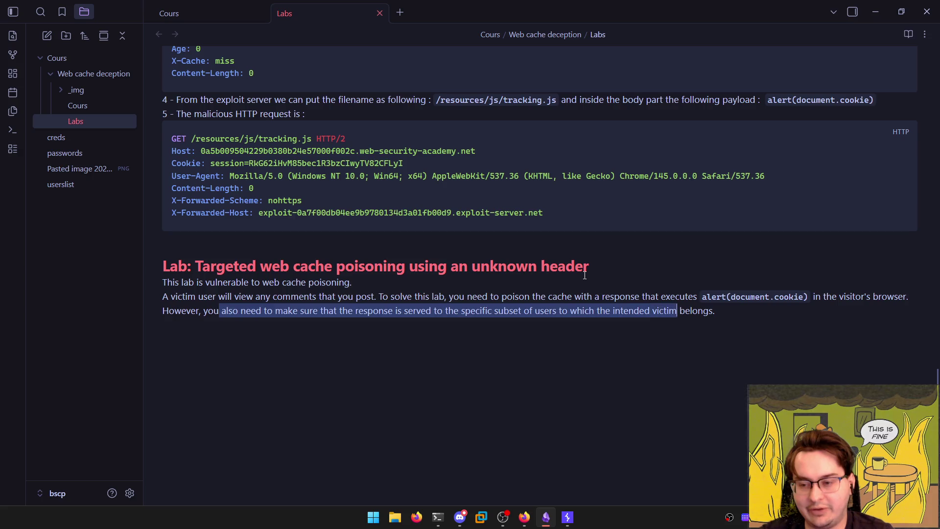
Check the split description in reading view, then return to the other Firefox window
key(ctrl+e)
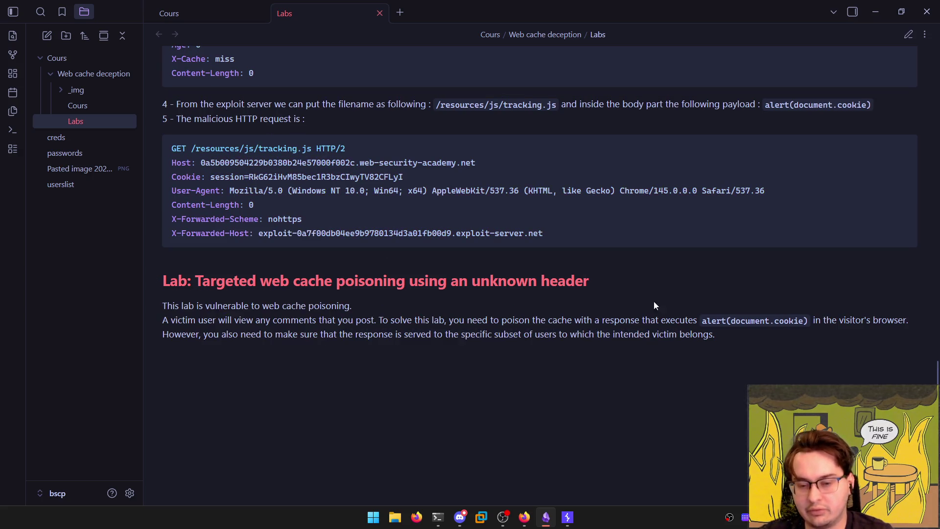
triple_click(453, 337)
click(135, 362)
drag(171, 340, 807, 355)
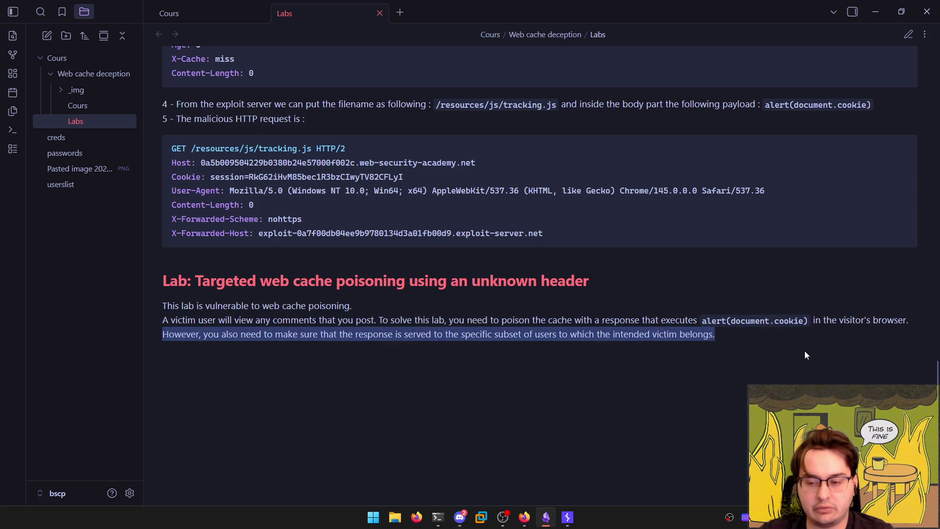
key(alt+Tab)
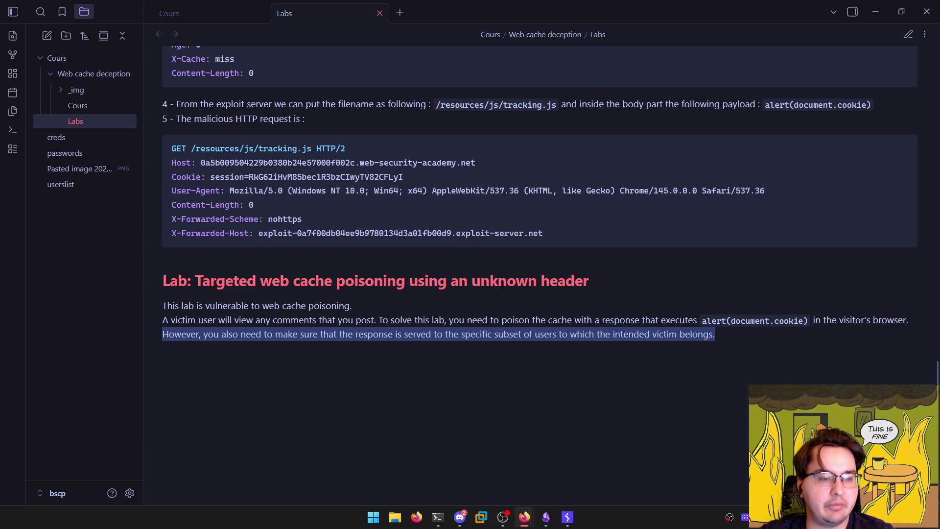
key(alt+Tab)
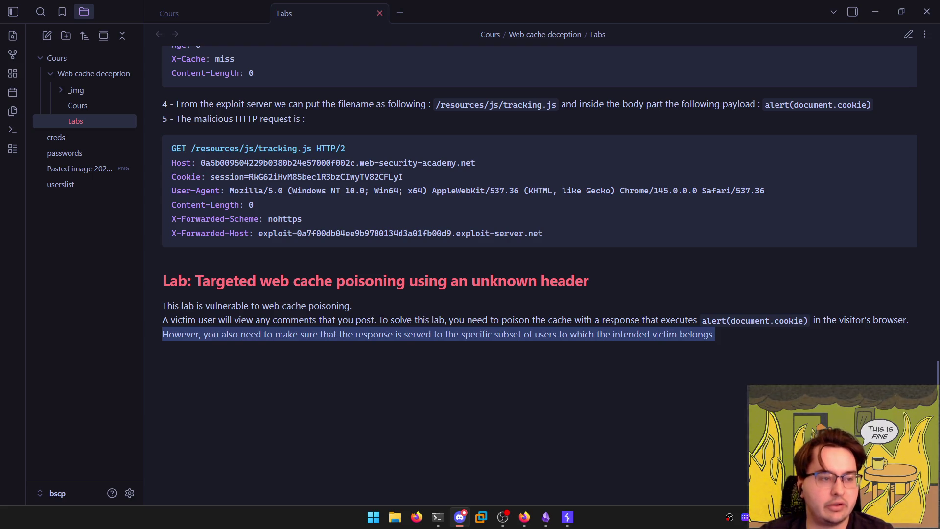
key(alt+Tab)
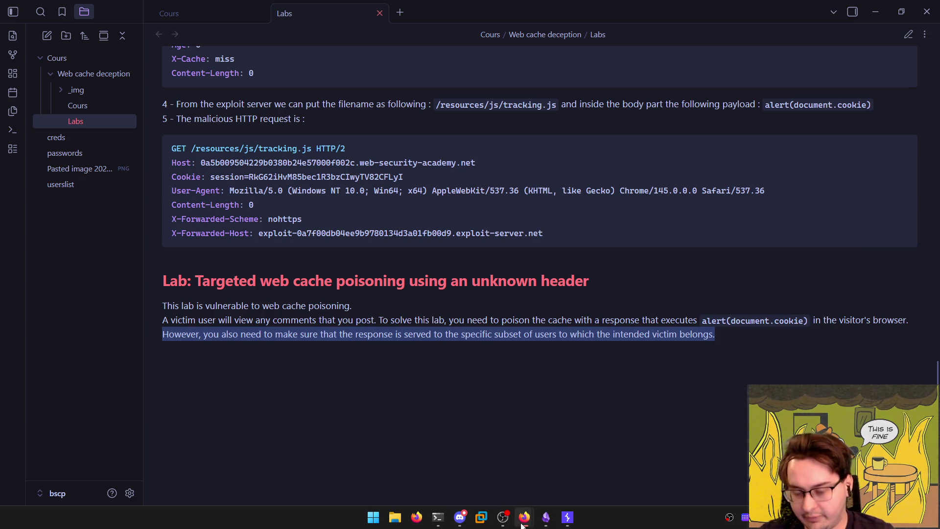
Launch a fresh instance of the unknown-header lab from its description page
mouse_move(527, 522)
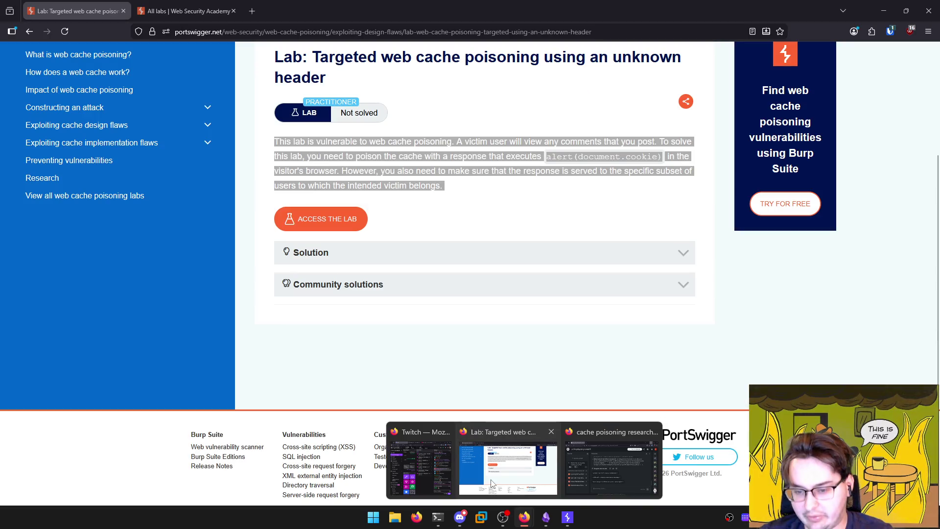
click(523, 490)
click(424, 327)
click(333, 217)
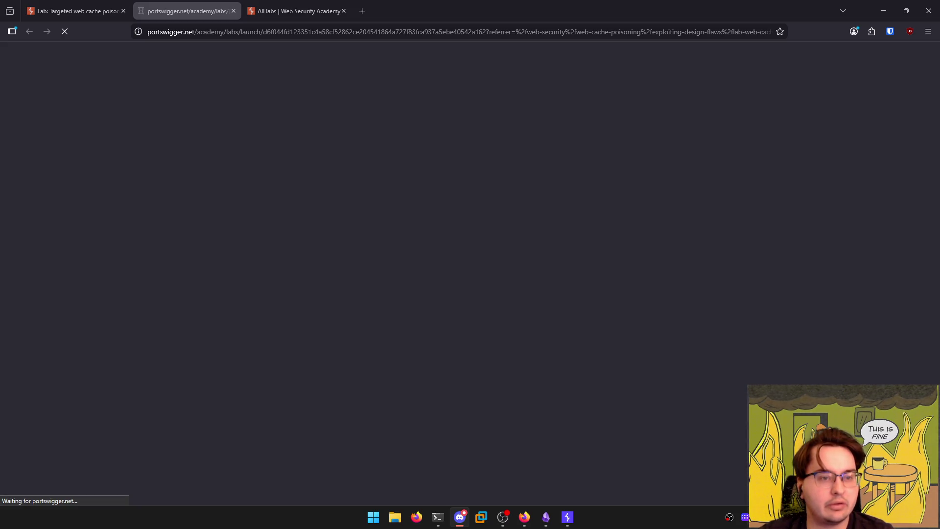
Take the lab's full URL from the address bar, close the lab tab, and bring Burp Suite forward
click(294, 11)
click(189, 11)
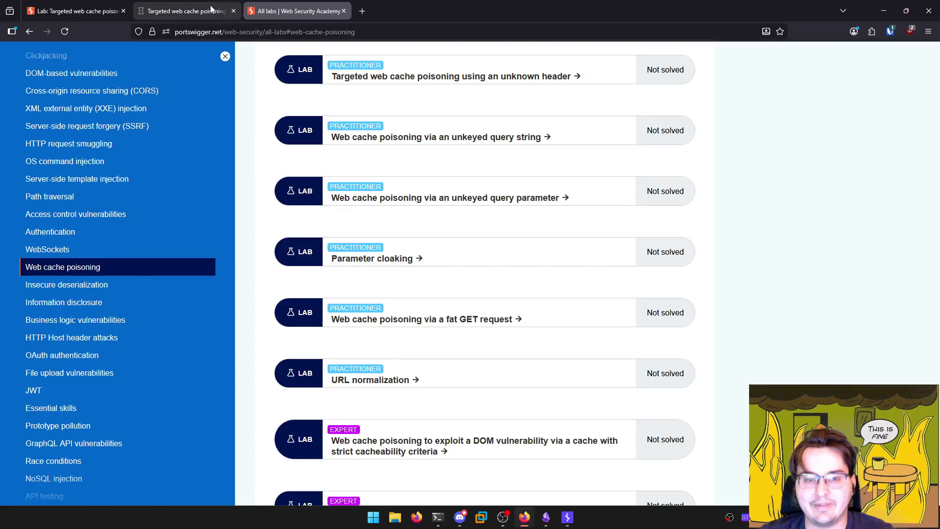
click(303, 30)
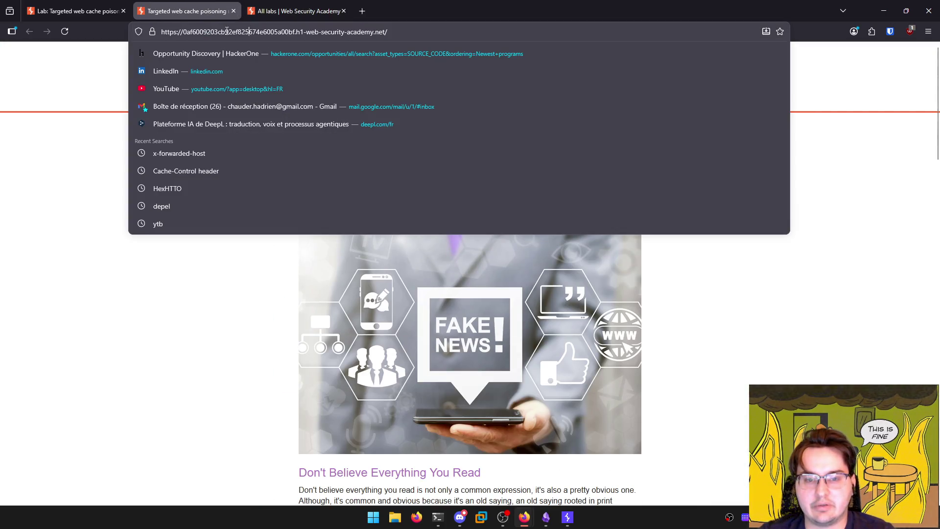
click(234, 11)
key(alt+Tab)
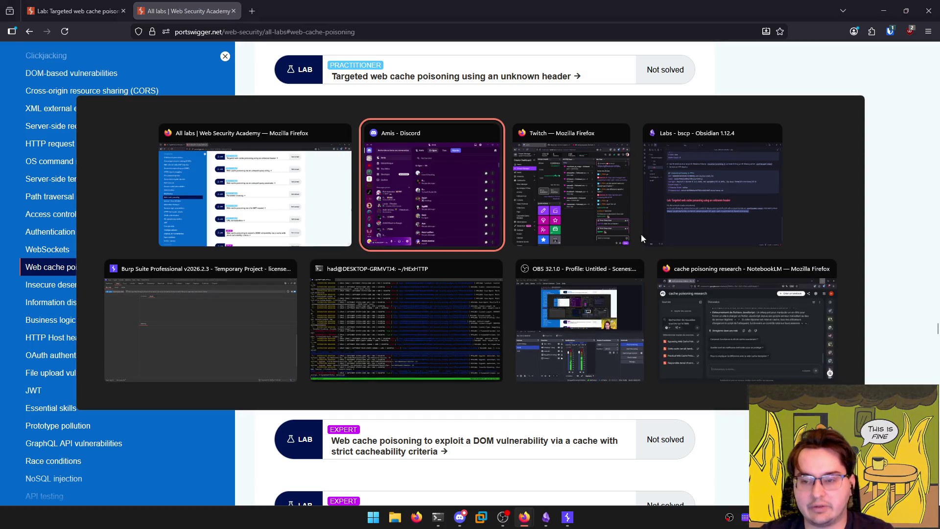
click(235, 365)
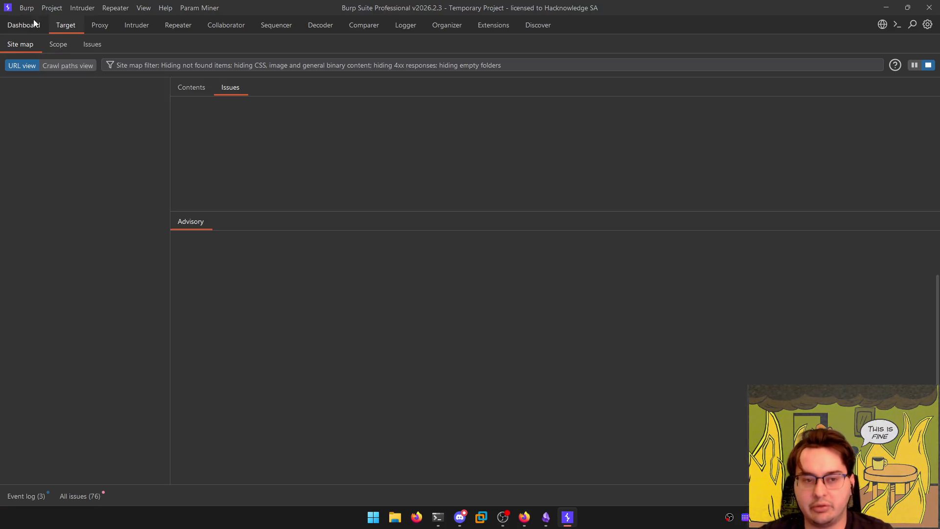
From the Dashboard, paste the lab URL into Burp's browser and open the blog home page
click(25, 25)
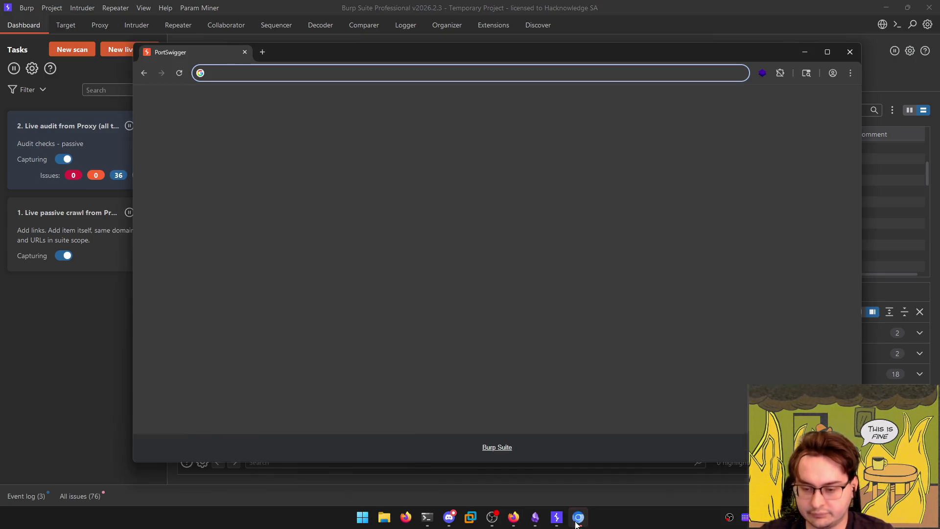
text(https://0af6009203cb92ef825674e6005a00bf.h1-web-security-academy.net/)
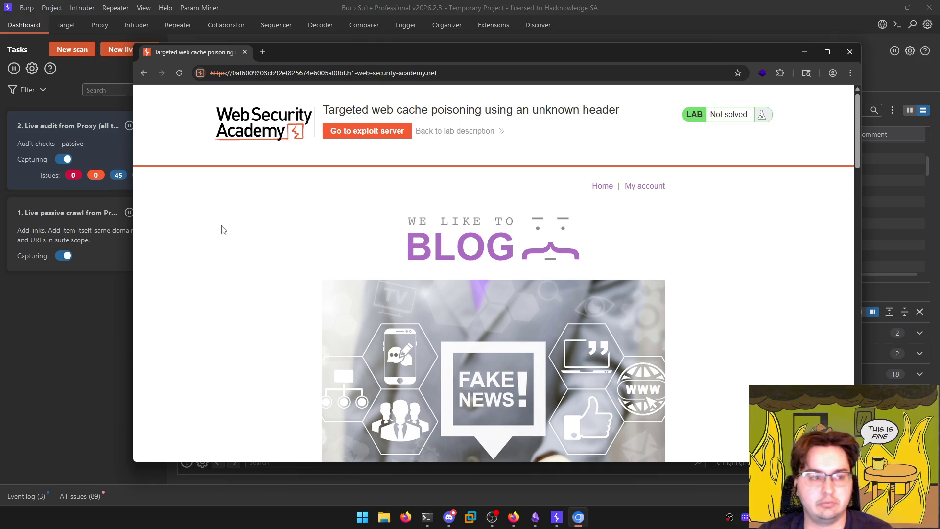
key(alt+Tab)
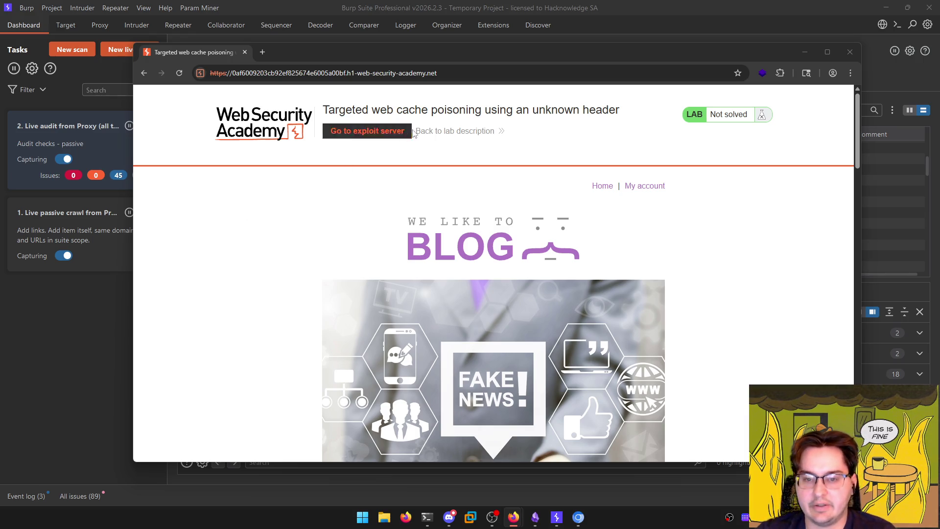
click(602, 187)
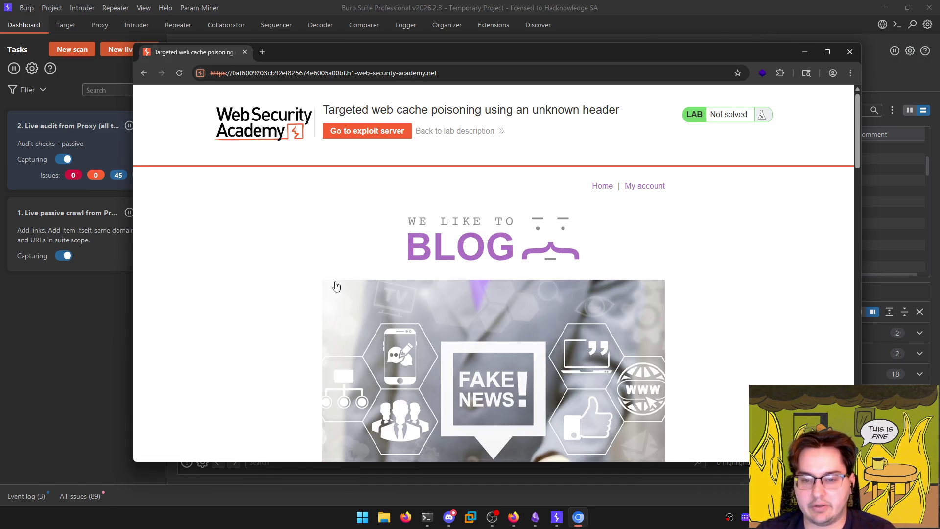
Open the first blog post and enter 'test' as the comment, name and email
scroll(336, 287, down, 8)
click(347, 142)
scroll(332, 320, down, 15)
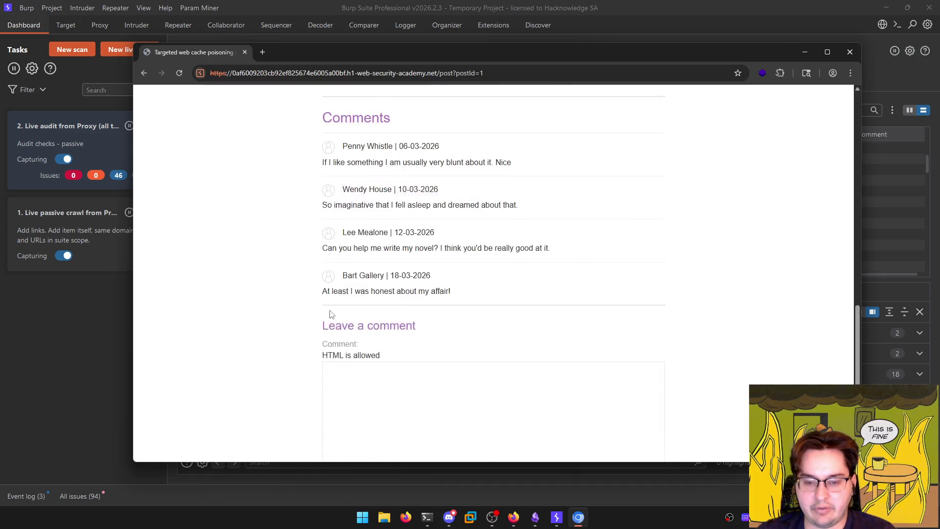
click(390, 242)
text(test)
click(377, 317)
text(test)
key(Tab)
text(test)
Replace the email with a saved address, autofill the website, and submit the comment
double_click(373, 345)
key(BackSpace)
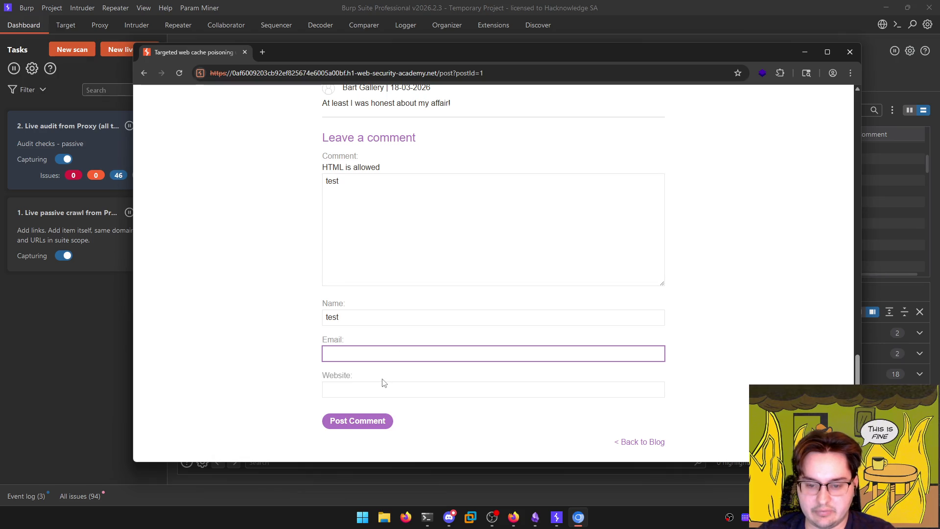
text(had")
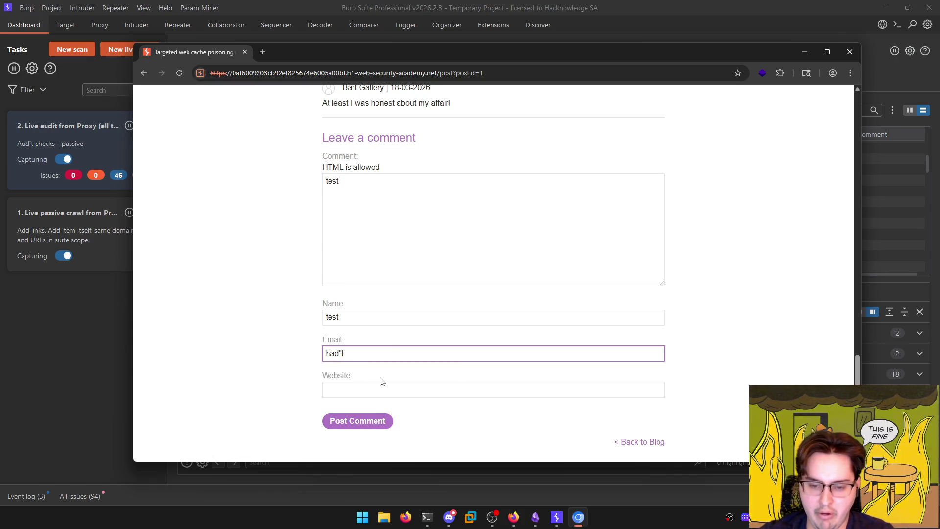
key(BackSpace)
text(@lecat.fr)
click(380, 378)
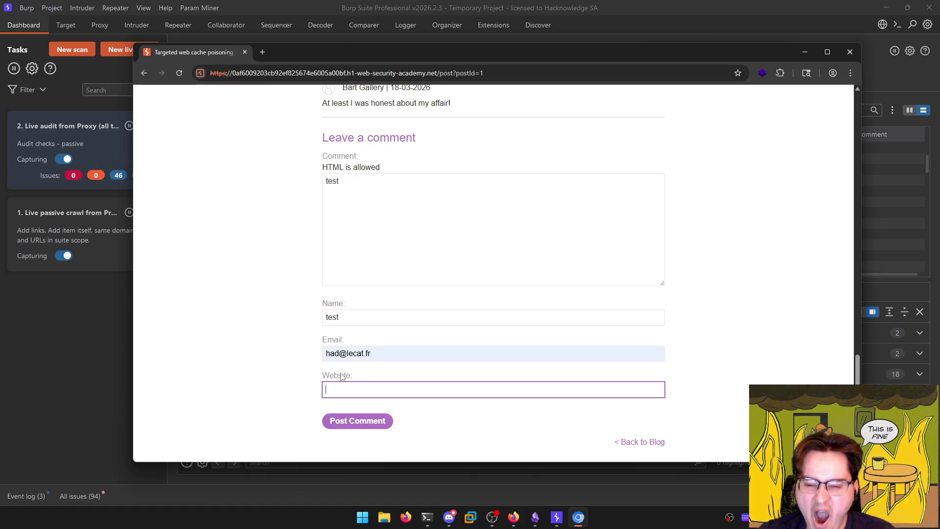
key(Down)
key(Return)
key(Return)
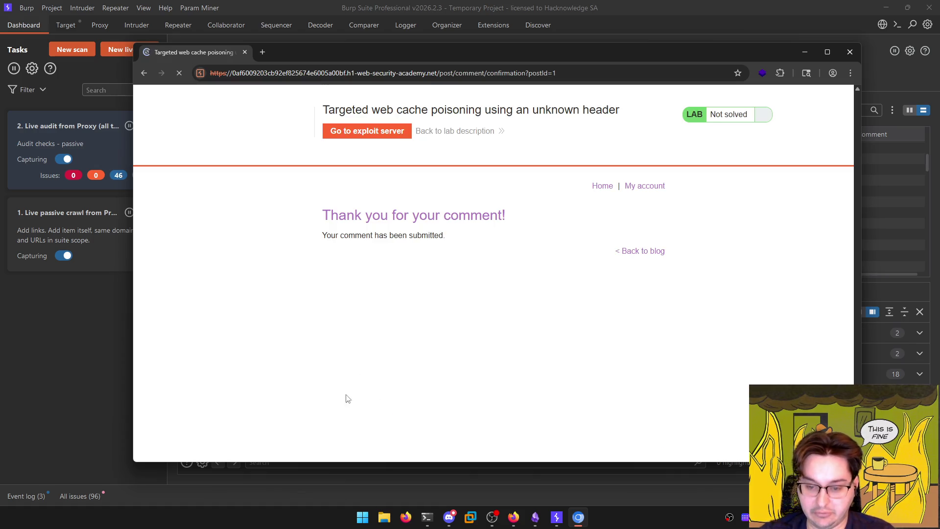
Go back to the blog post and bring up the Target site map issues
click(658, 252)
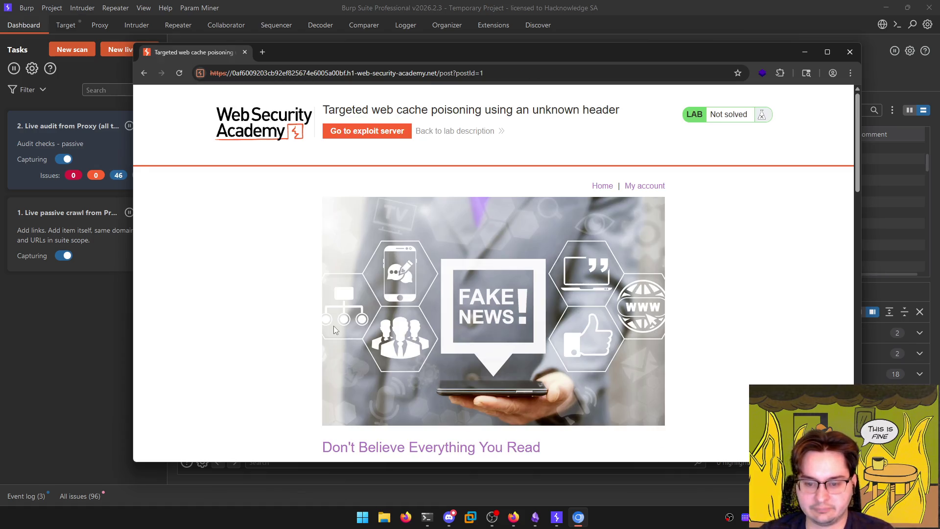
scroll(333, 325, down, 15)
scroll(291, 309, up, 4)
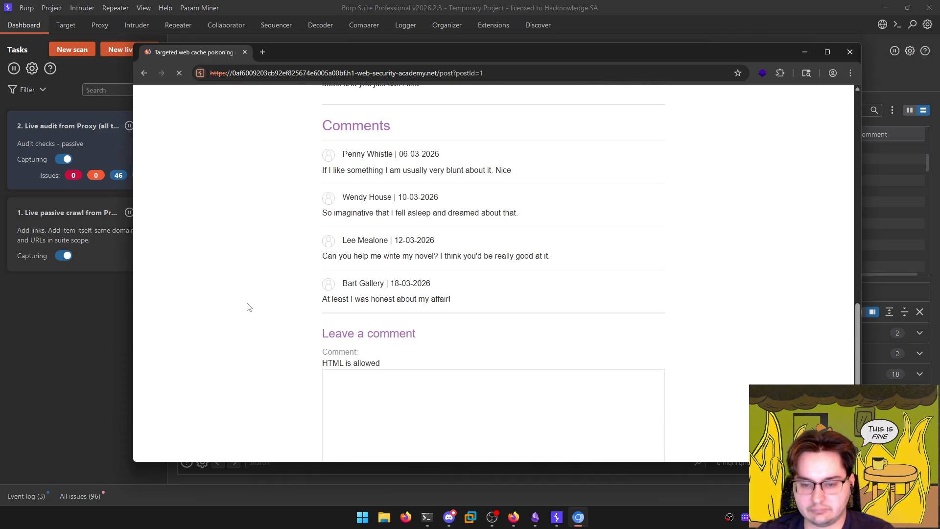
scroll(256, 295, down, 4)
scroll(257, 296, up, 5)
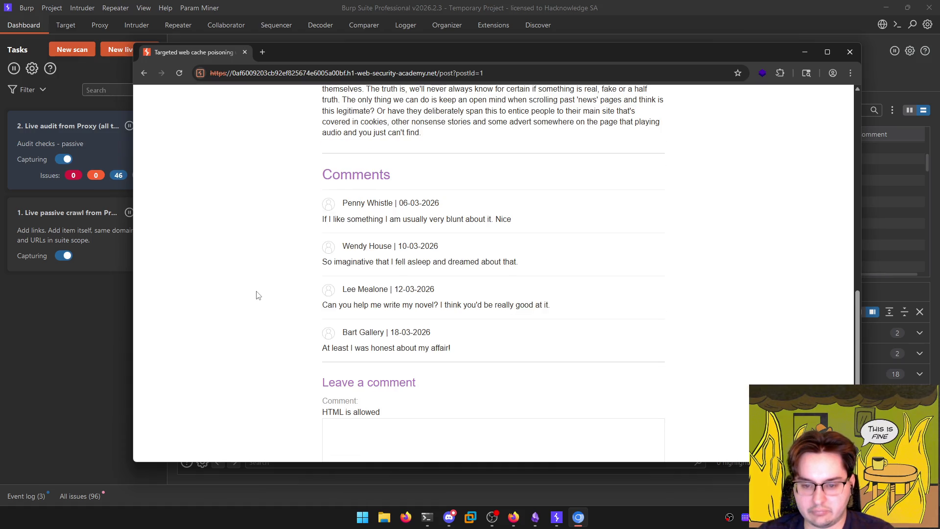
scroll(259, 295, up, 15)
click(66, 25)
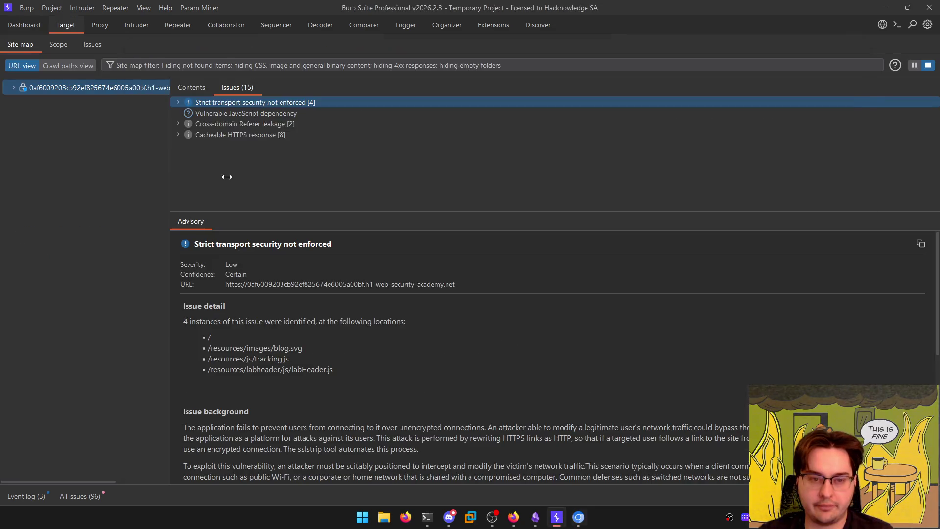
Inspect the Vulnerable JavaScript dependency issue with its script request and response
key(alt+Tab)
key(alt+Tab)
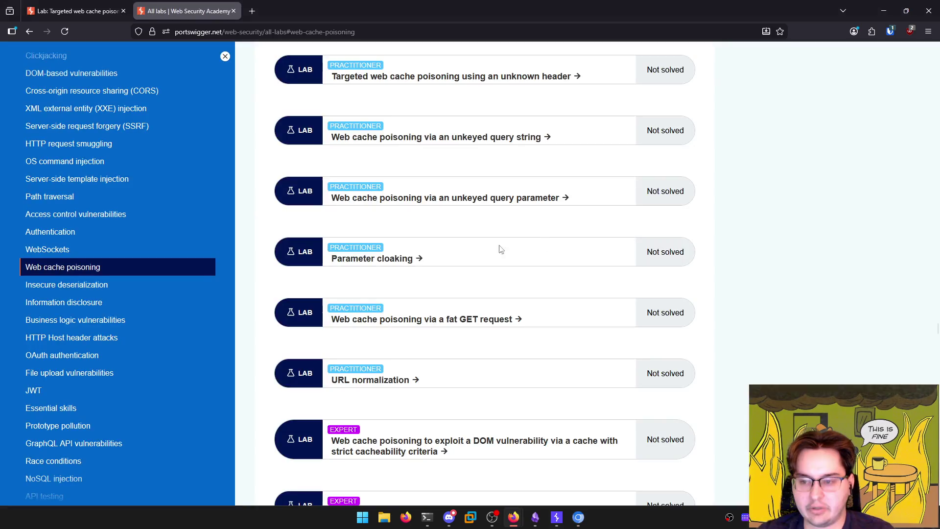
key(ctrl+shift+Tab)
key(alt+Tab)
key(alt+Tab)
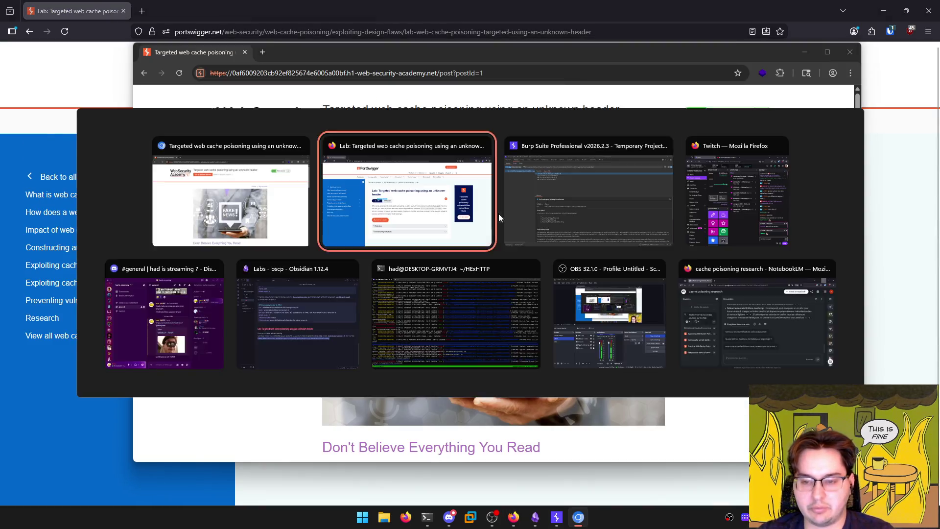
key(alt+Tab)
key(alt+Tab)
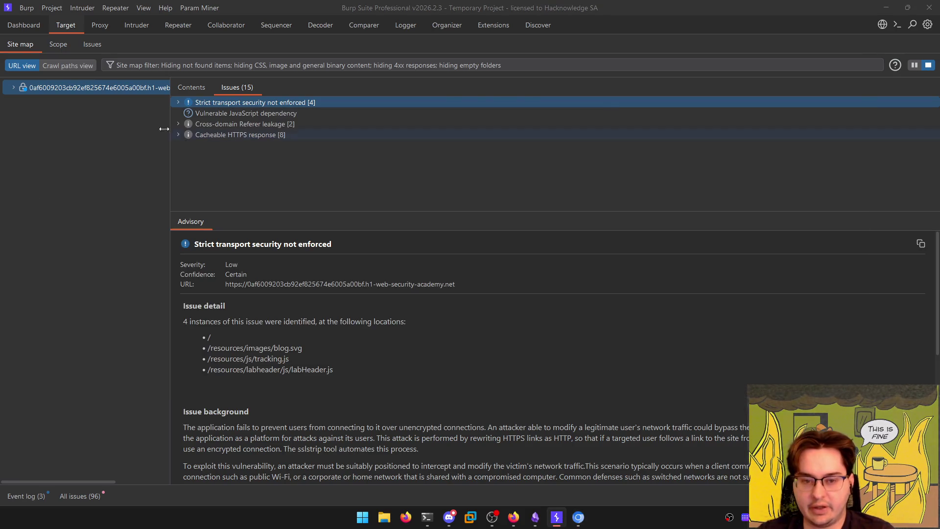
click(190, 116)
scroll(249, 289, down, 8)
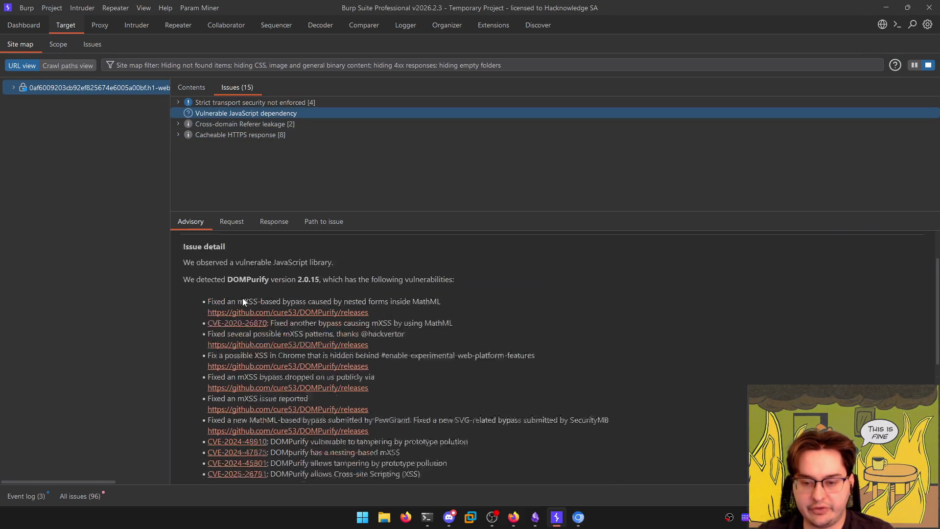
scroll(243, 294, up, 5)
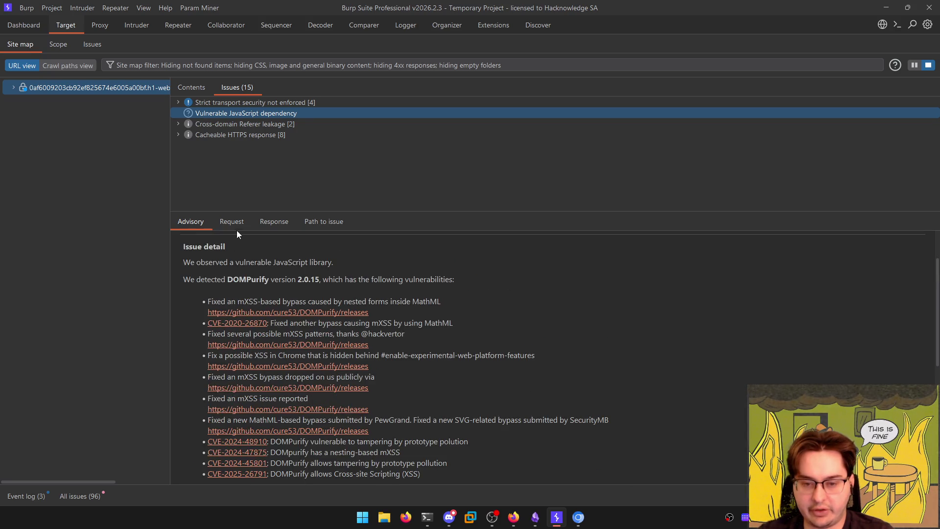
click(229, 223)
click(258, 224)
click(234, 222)
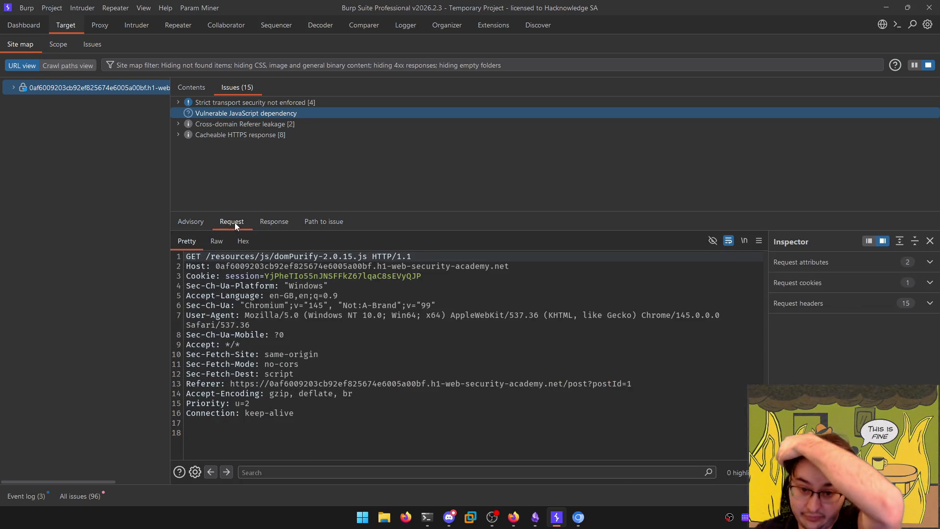
Examine the Cacheable HTTPS response issue, highlighting the root page's Cache-Control max-age=30 header
click(178, 135)
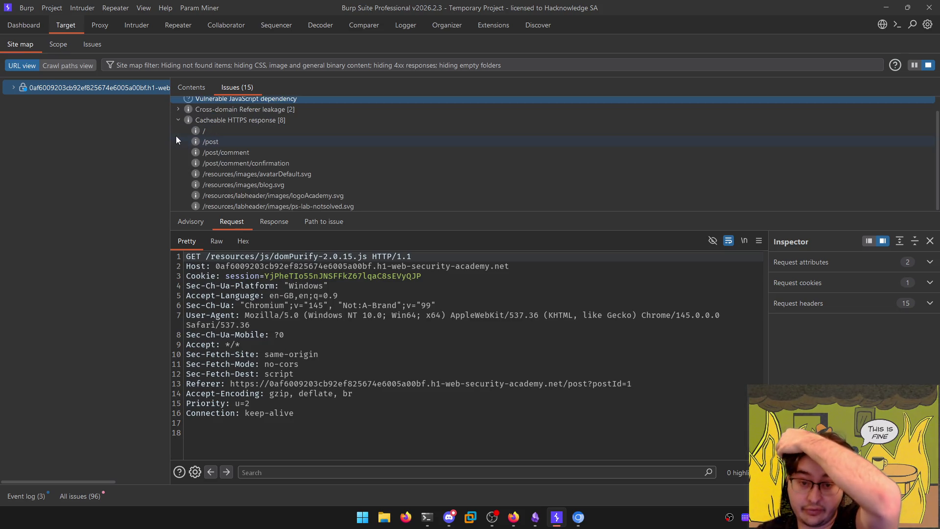
click(205, 133)
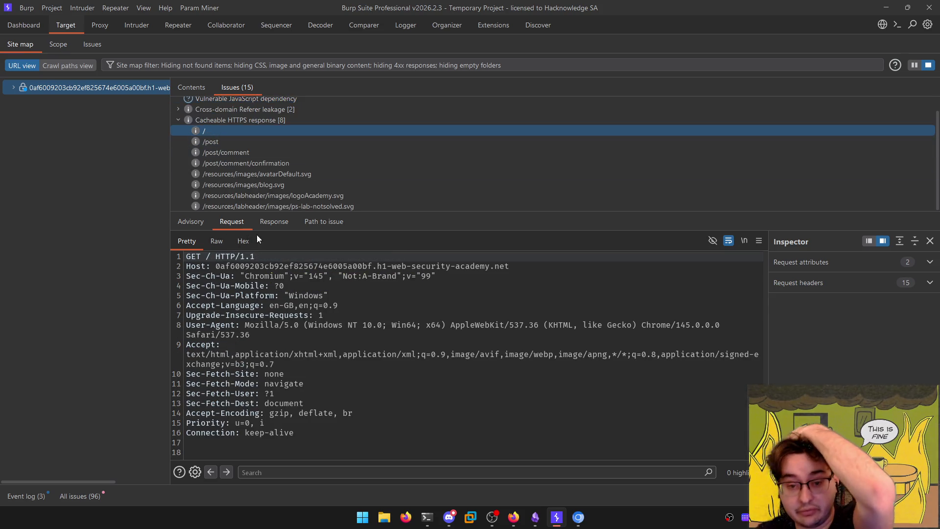
click(273, 222)
drag(191, 305, 295, 315)
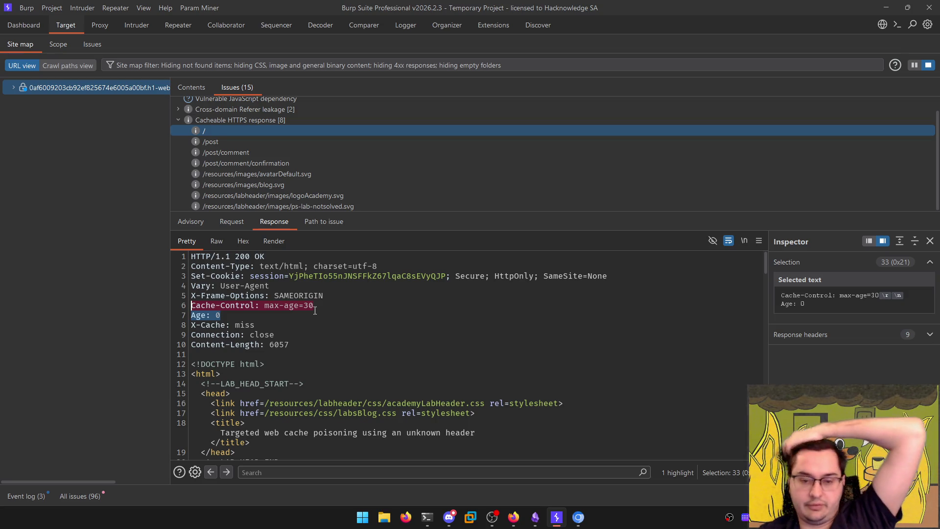
click(324, 221)
click(270, 221)
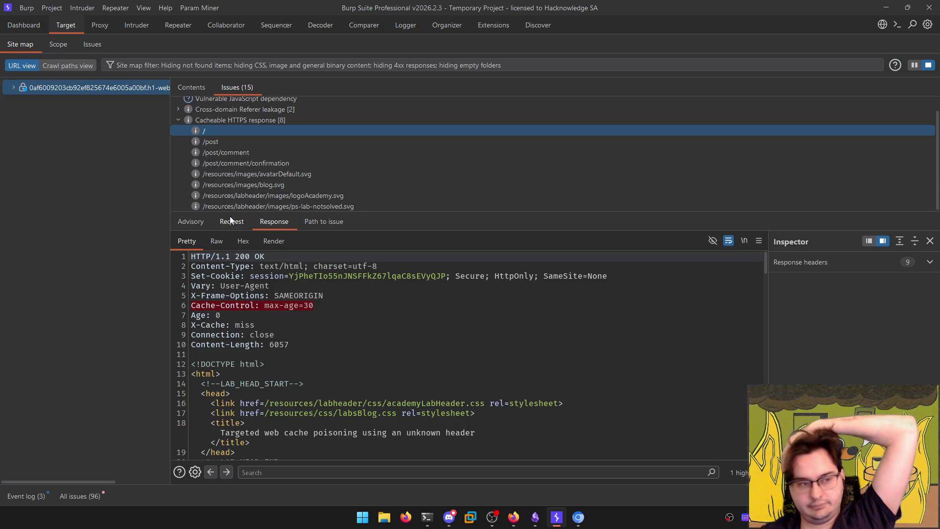
click(206, 222)
Expand the lab host's image and blog folders and review the Cross-domain Referer leakage instances
click(15, 88)
click(18, 136)
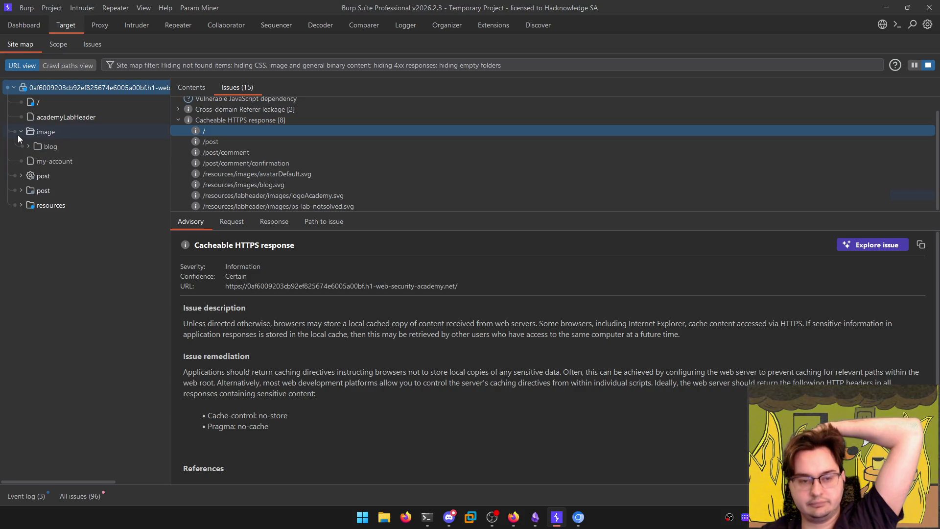
click(28, 146)
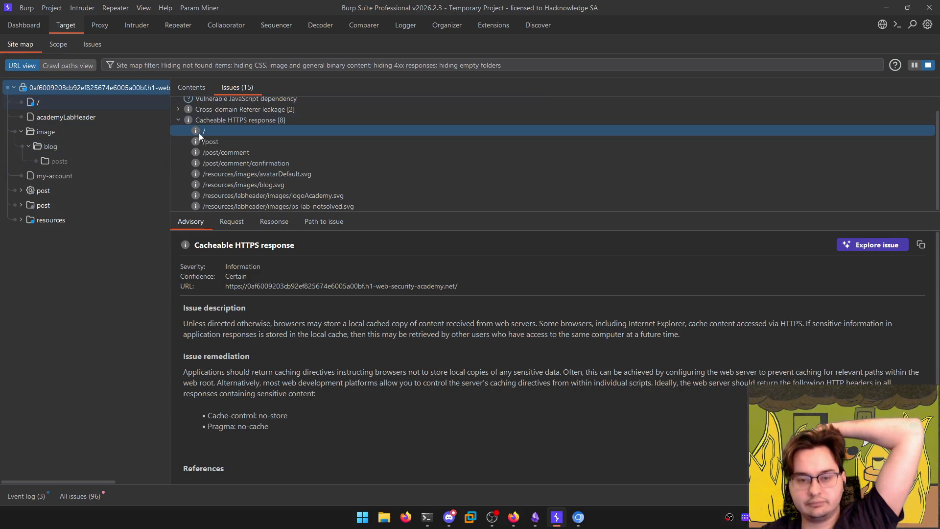
scroll(197, 137, up, 1)
mouse_move(268, 211)
mouse_down()
mouse_move(268, 236)
mouse_move(268, 221)
mouse_up()
click(178, 125)
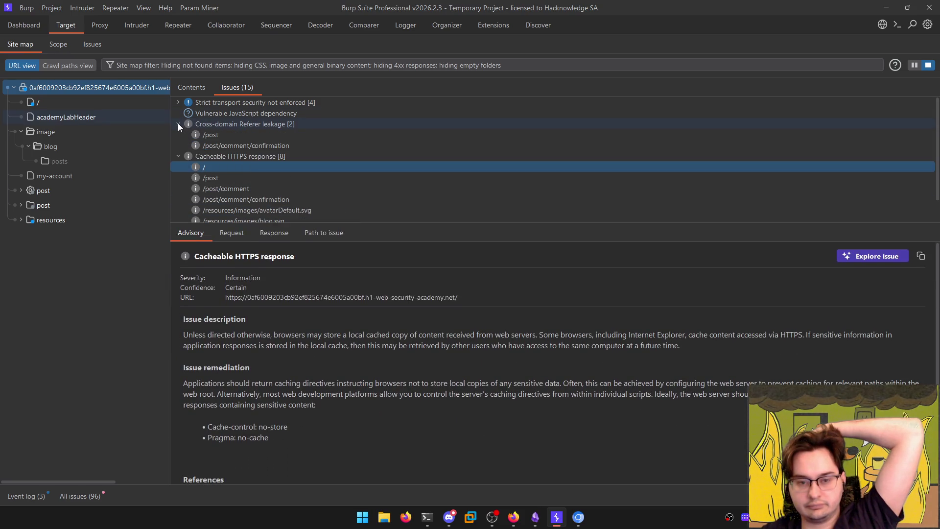
click(198, 145)
click(192, 135)
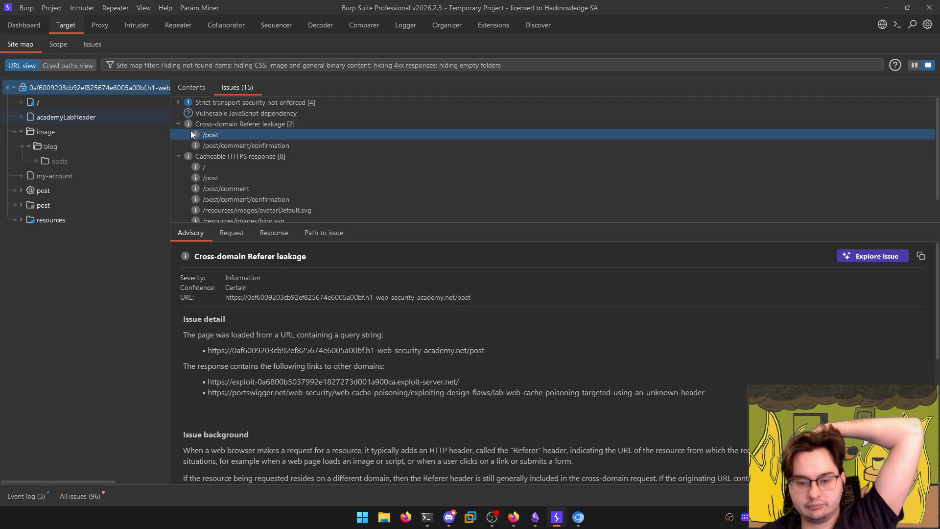
click(187, 127)
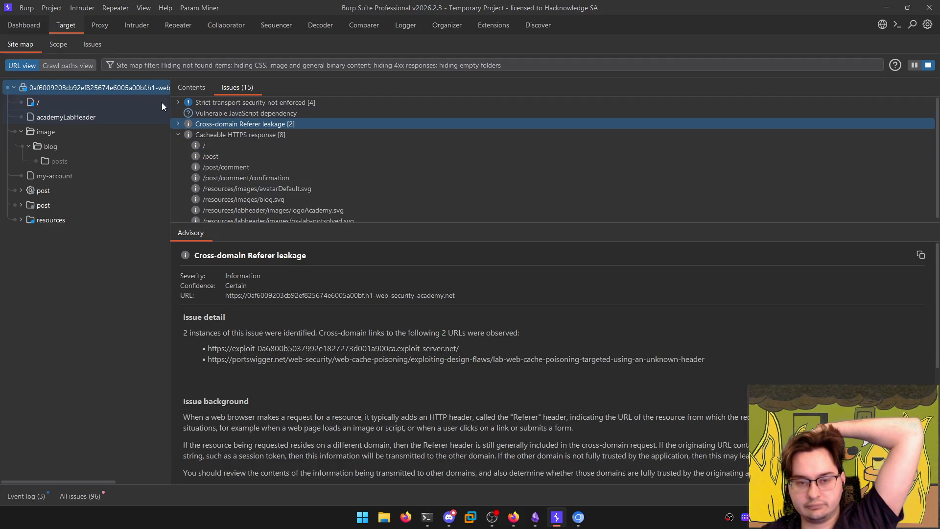
Glance through Proxy, Intruder and Repeater, then view the Dashboard issues overview
click(102, 25)
click(141, 27)
click(179, 25)
click(66, 25)
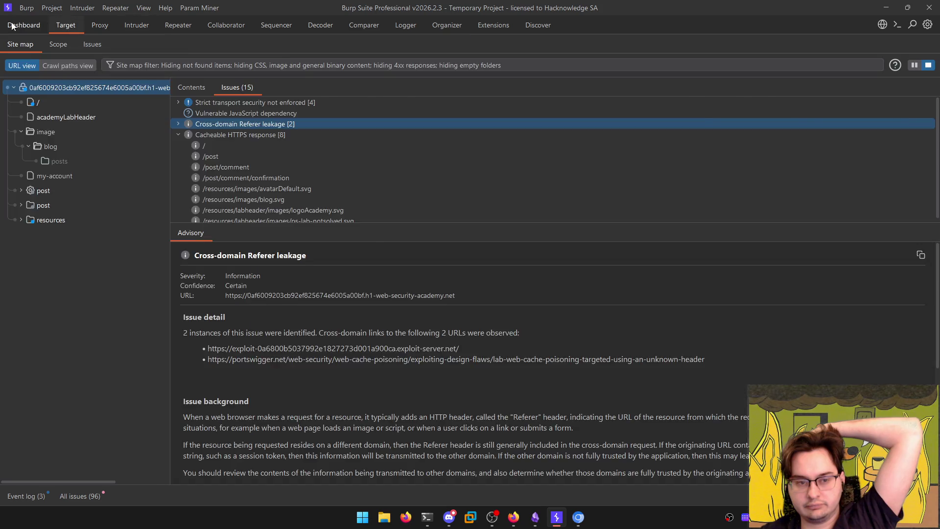
click(24, 25)
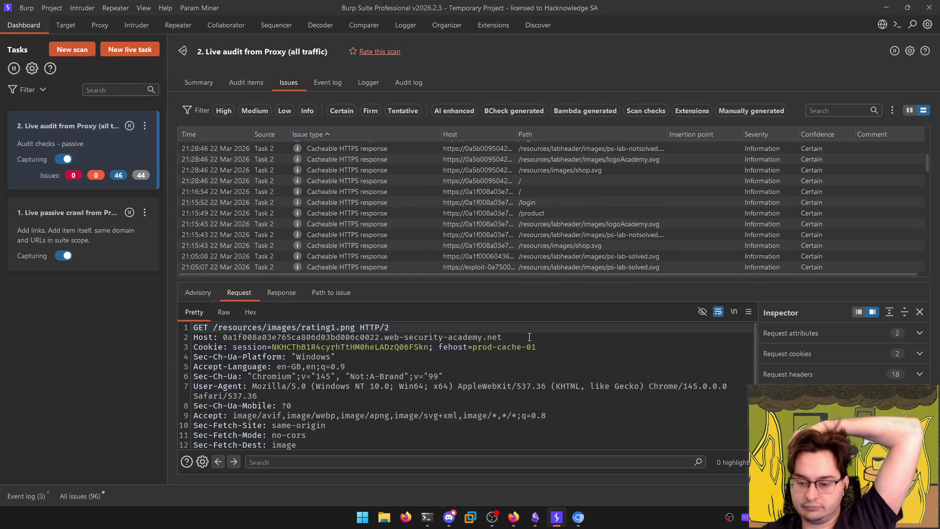
Check the Obsidian lab notes, then go to the lab's exploit server
click(532, 520)
scroll(442, 384, down, 2)
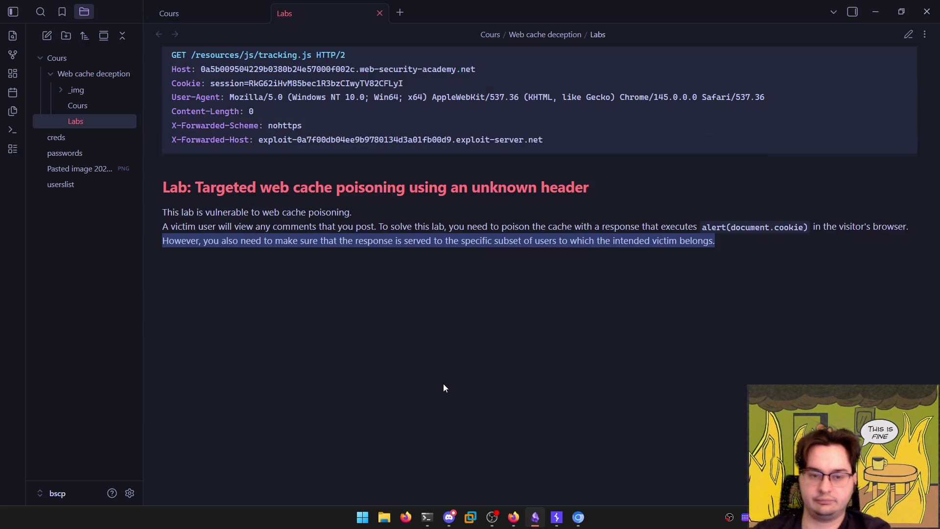
click(433, 355)
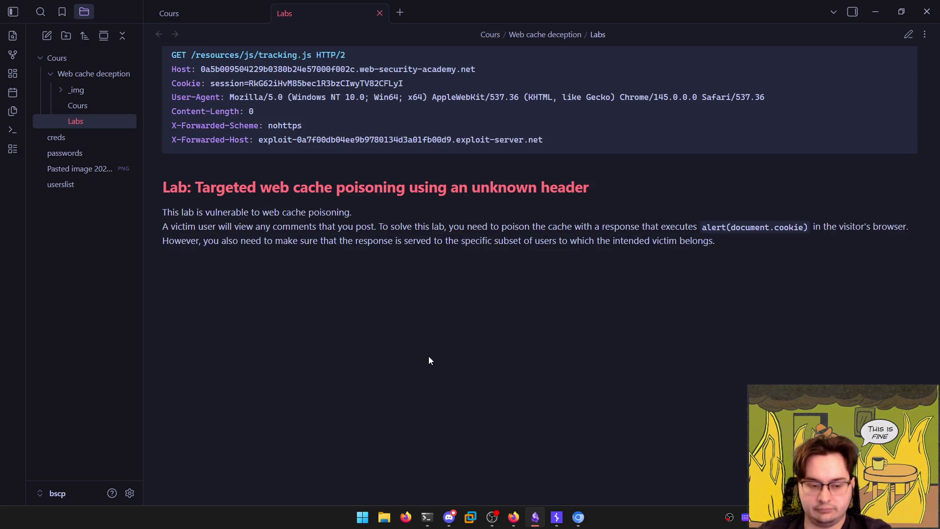
key(alt+Tab)
key(alt+Tab)
scroll(413, 352, down, 2)
scroll(372, 196, up, 2)
click(372, 142)
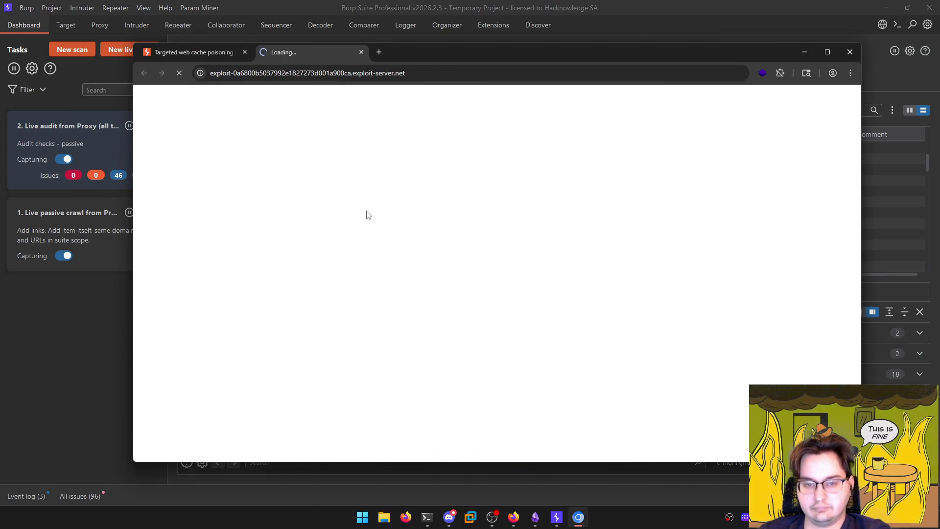
Replace the exploit server's response body with alert(document.cookie)
scroll(333, 278, down, 4)
click(342, 294)
key(ctrl+a)
text(alert)
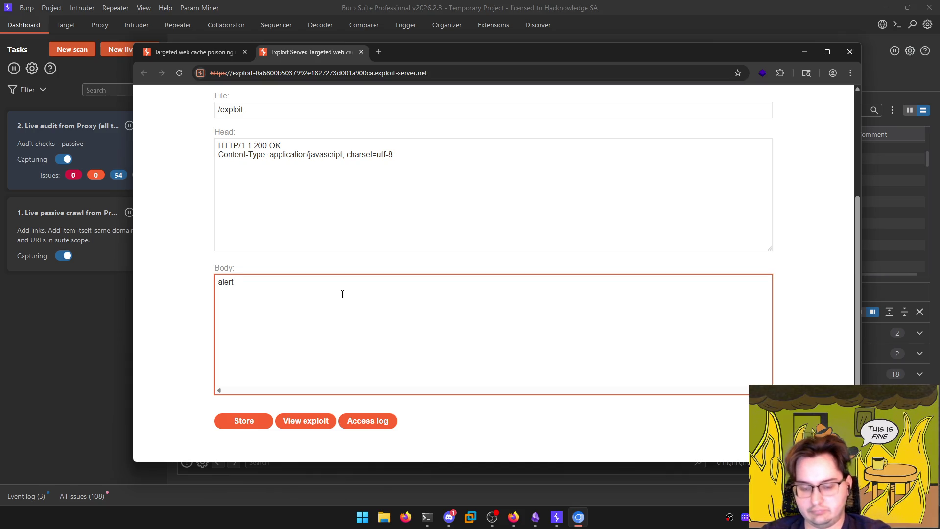
text())
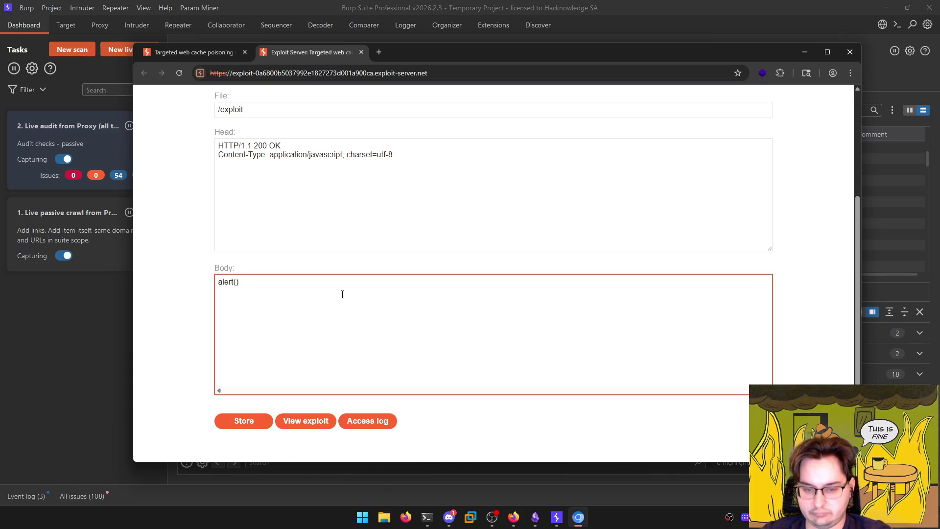
text(document.)
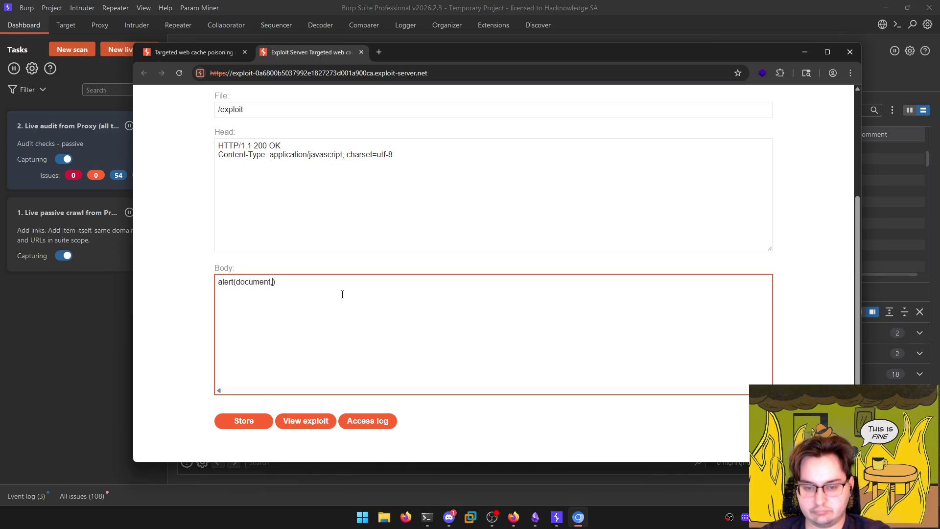
text(cookie)
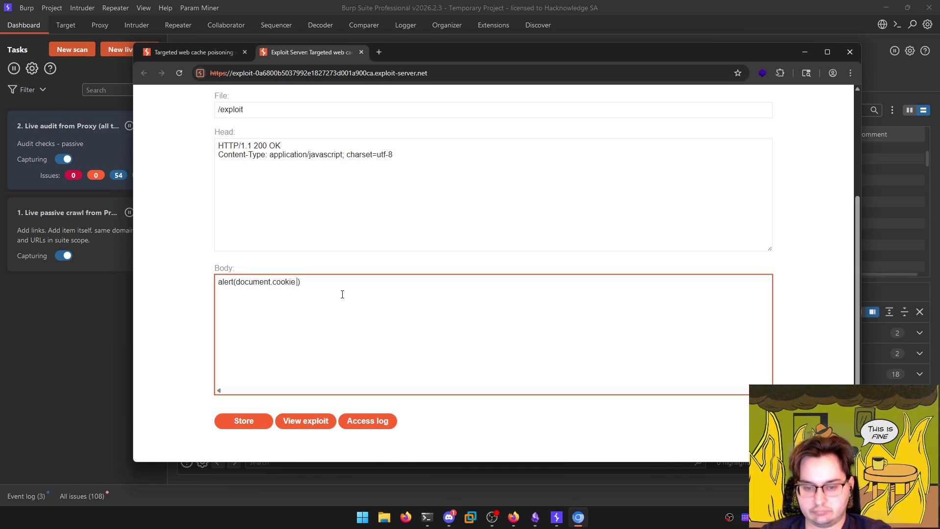
Glance at the Obsidian Labs note and Discord, then bring Burp Suite back
key(alt+Tab)
click(542, 217)
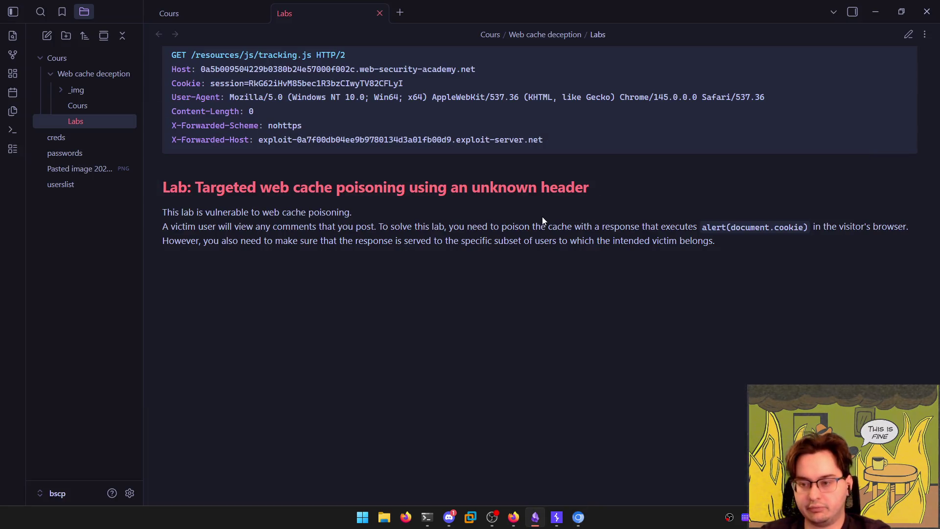
key(alt+Tab)
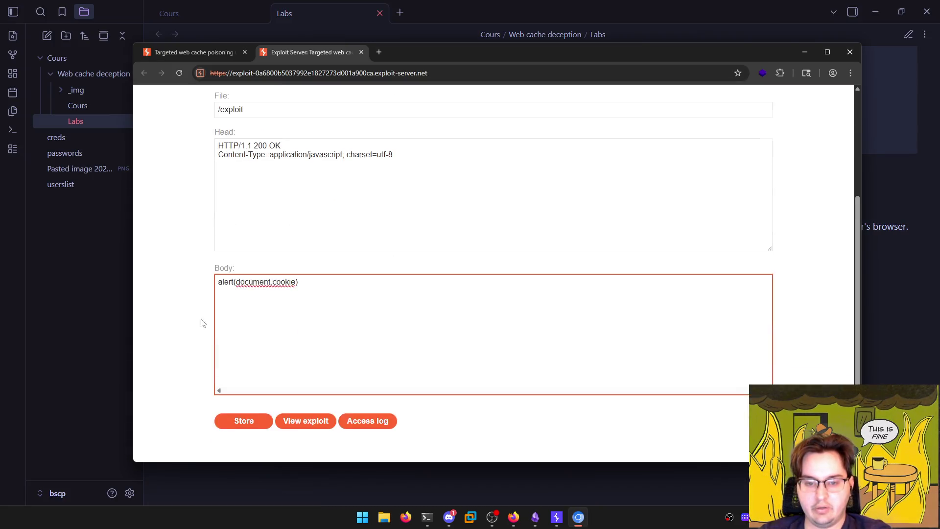
scroll(274, 240, up, 3)
scroll(243, 239, down, 3)
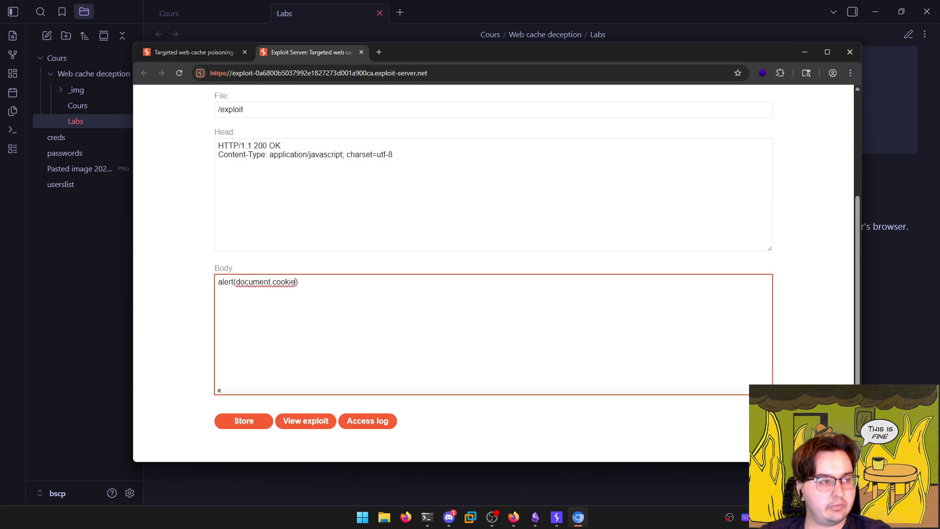
click(449, 517)
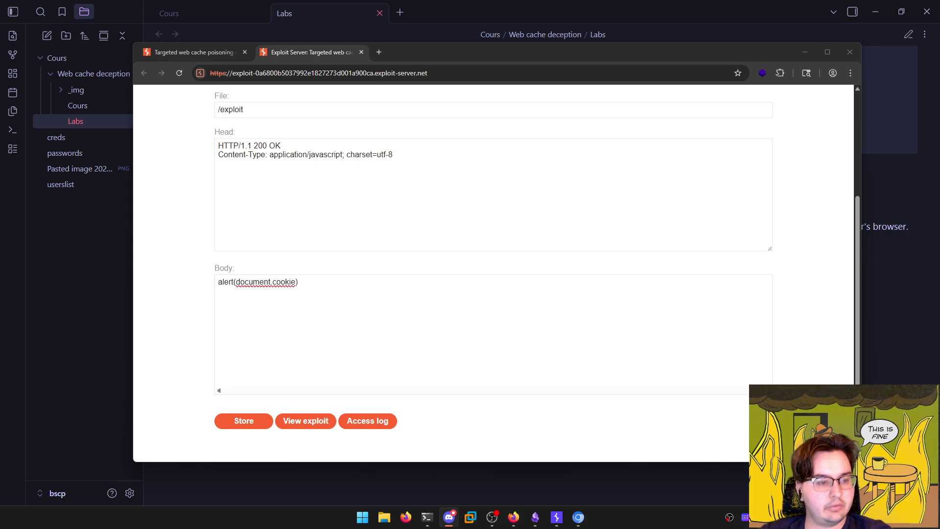
key(alt+Tab)
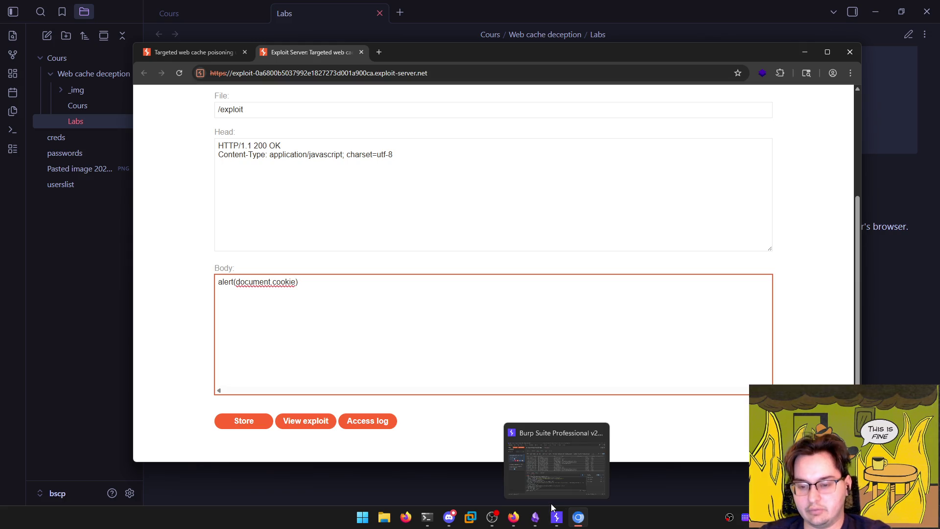
click(557, 517)
Locate tracking.js in the site map and copy its path /resources/js/tracking.js
click(64, 34)
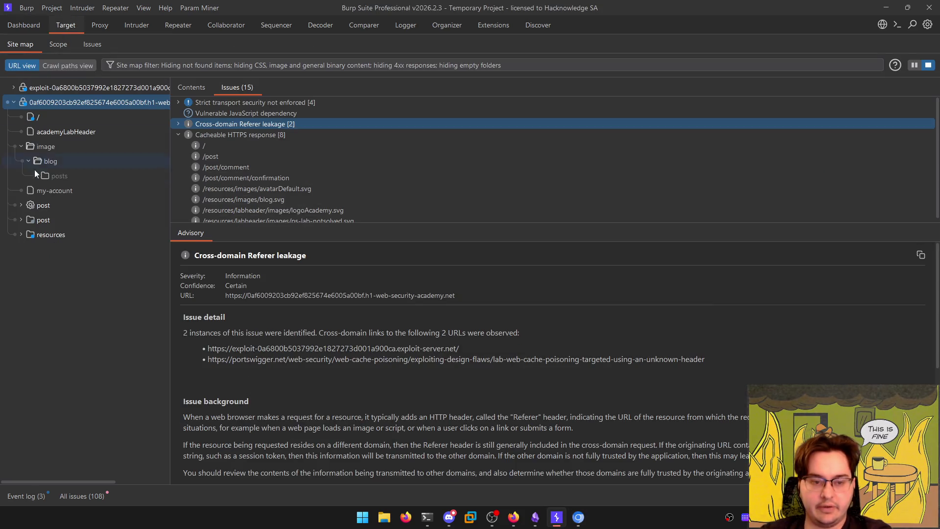
click(22, 235)
click(16, 220)
click(20, 234)
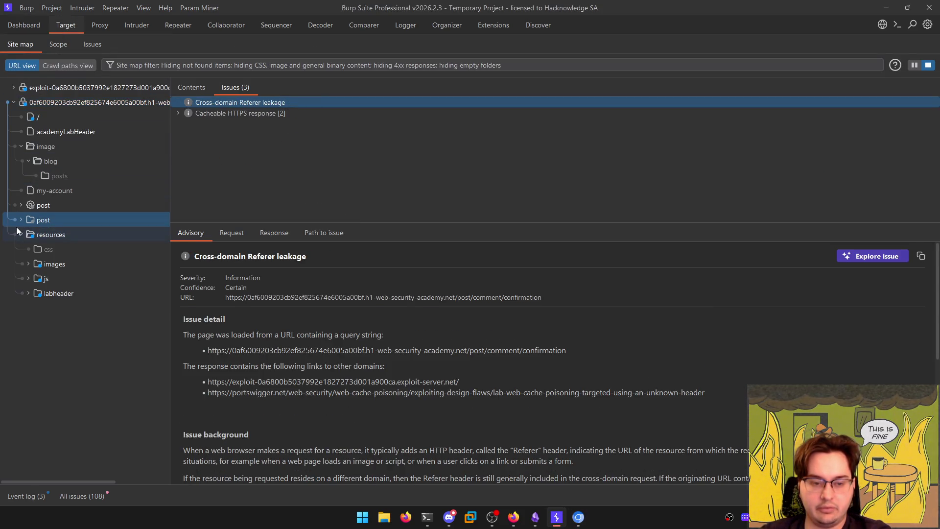
click(28, 279)
click(37, 308)
click(46, 295)
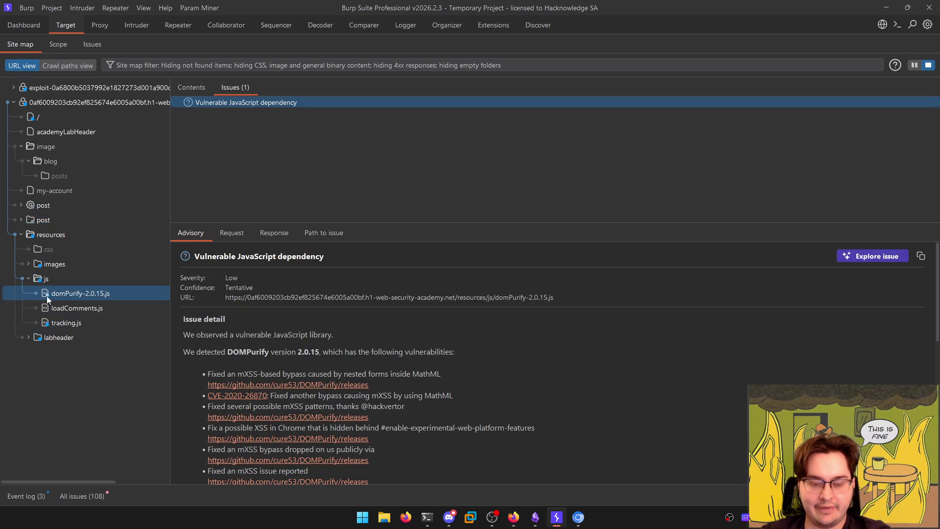
click(75, 326)
click(232, 233)
click(273, 232)
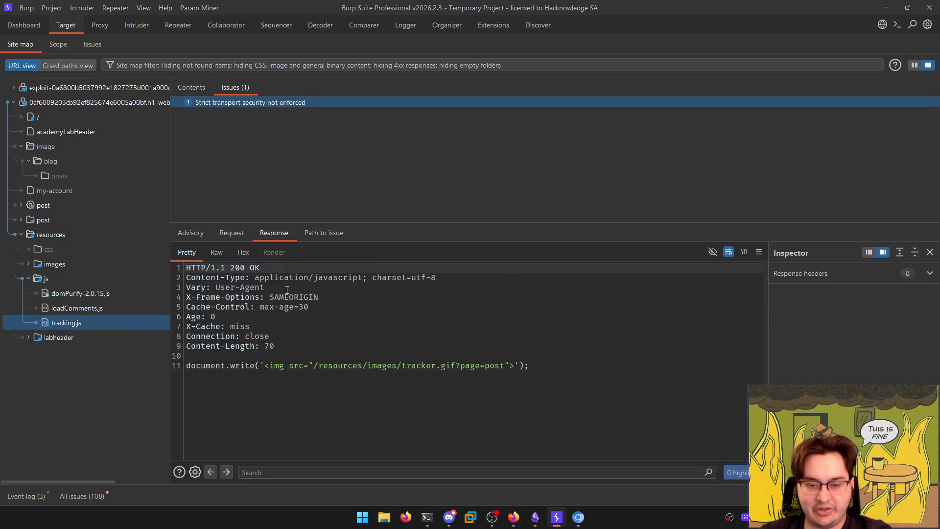
click(232, 233)
drag(328, 268, 205, 268)
key(ctrl+c)
click(578, 517)
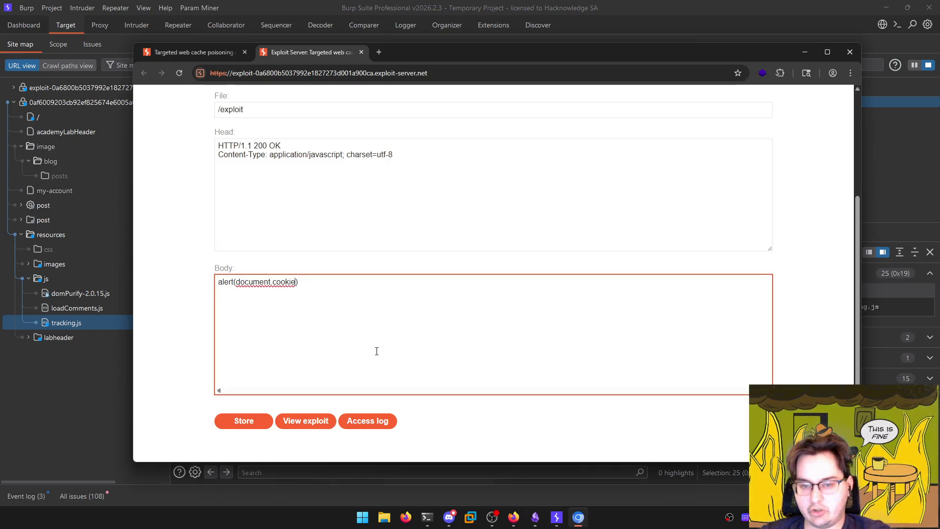
Set the exploit server File to /resources/js/tracking.js and store the exploit
scroll(316, 249, up, 3)
triple_click(310, 259)
key(ctrl+v)
click(142, 278)
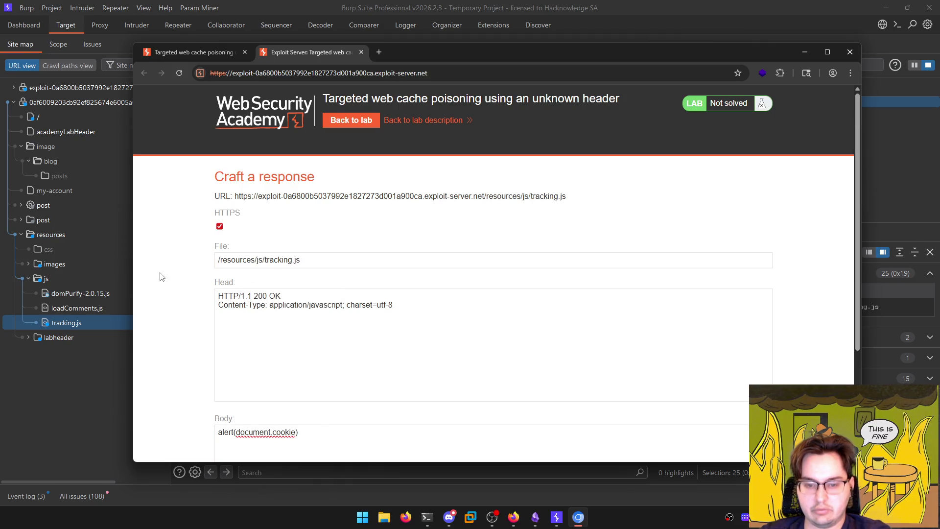
scroll(337, 426, down, 3)
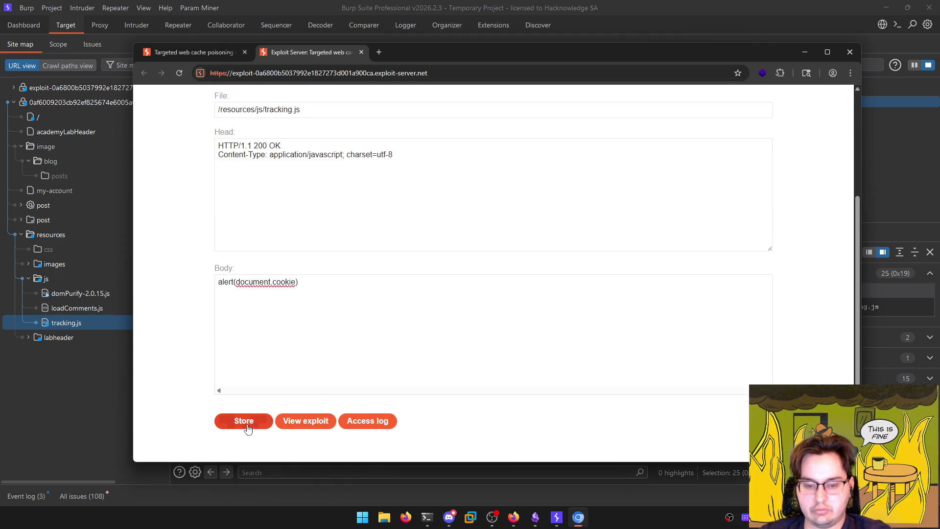
click(244, 420)
Check the blog post comment form and exploit server tabs, then show the lab description
key(ctrl+1)
scroll(271, 272, down, 15)
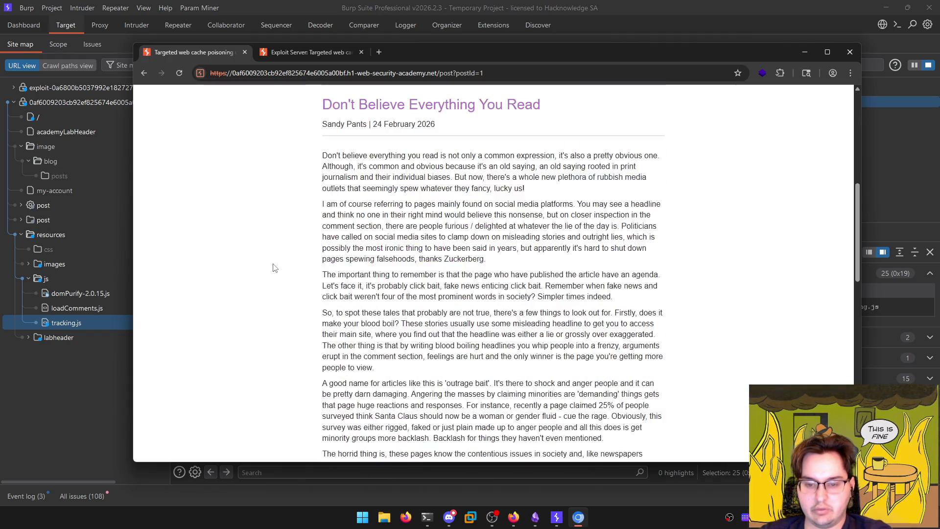
scroll(271, 267, down, 3)
click(436, 236)
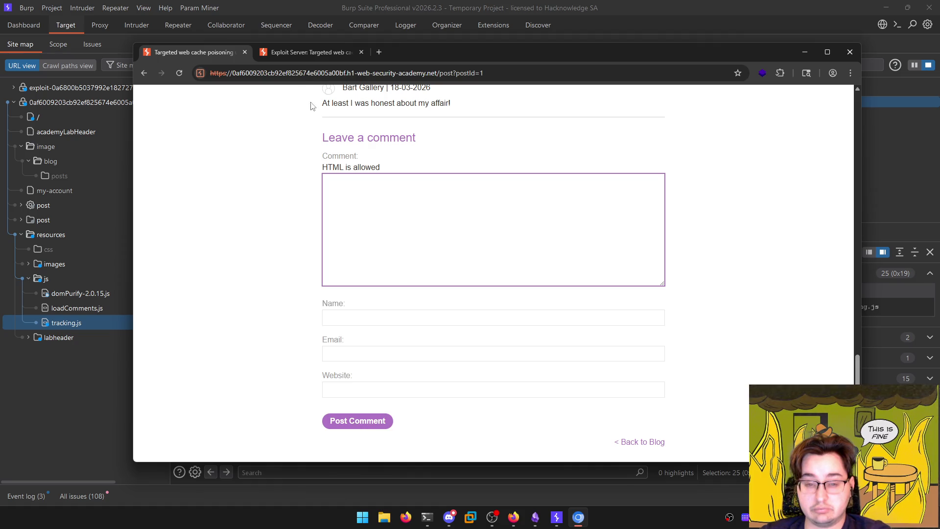
click(306, 52)
click(216, 53)
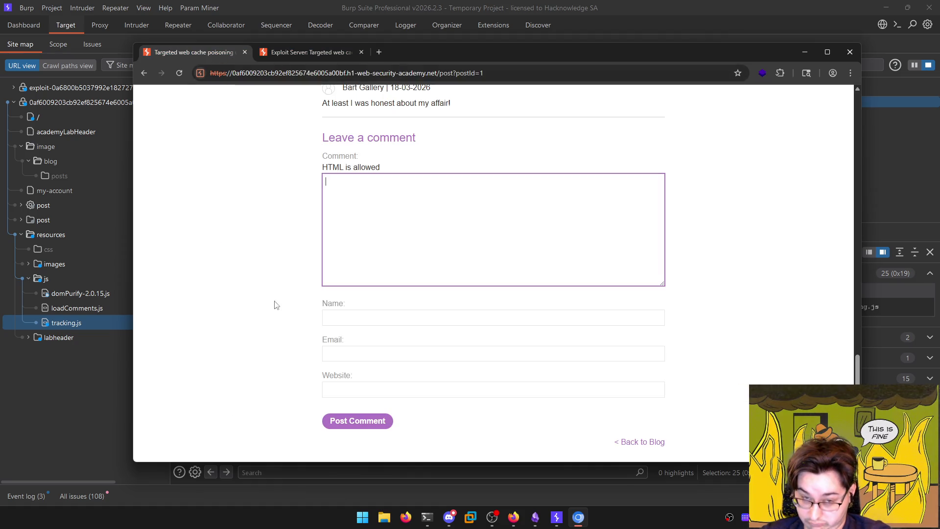
click(77, 398)
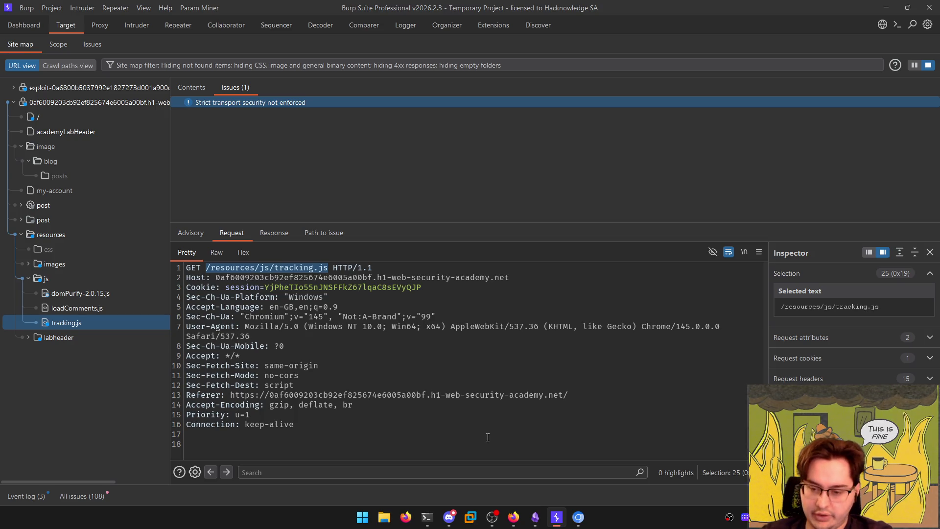
mouse_move(513, 517)
click(490, 461)
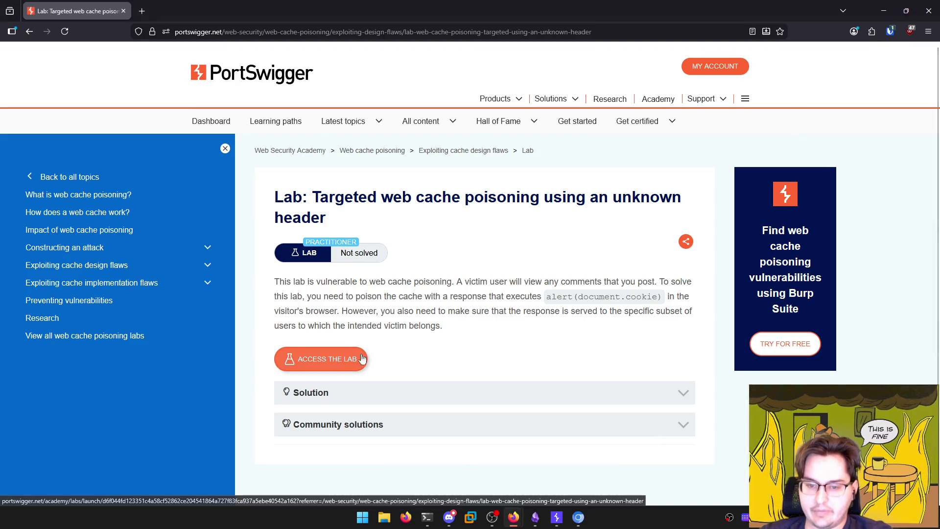
Highlight the opening sentences of the lab description, then clear the highlight
drag(274, 282, 657, 282)
mouse_move(280, 297)
mouse_down()
mouse_move(679, 297)
mouse_move(296, 313)
mouse_move(337, 312)
mouse_up()
click(332, 297)
click(548, 297)
click(342, 315)
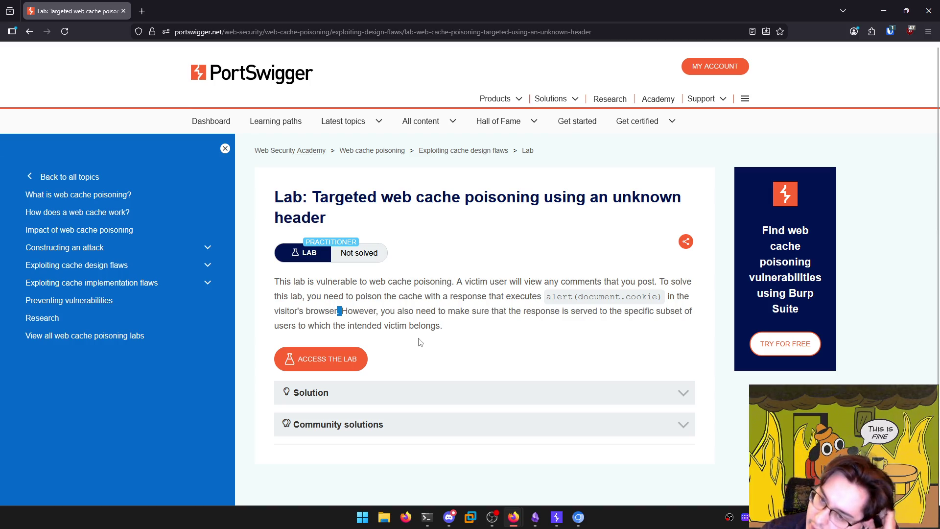
Read through Solution steps 1–17, collapse the section, and return to Burp Suite
click(420, 394)
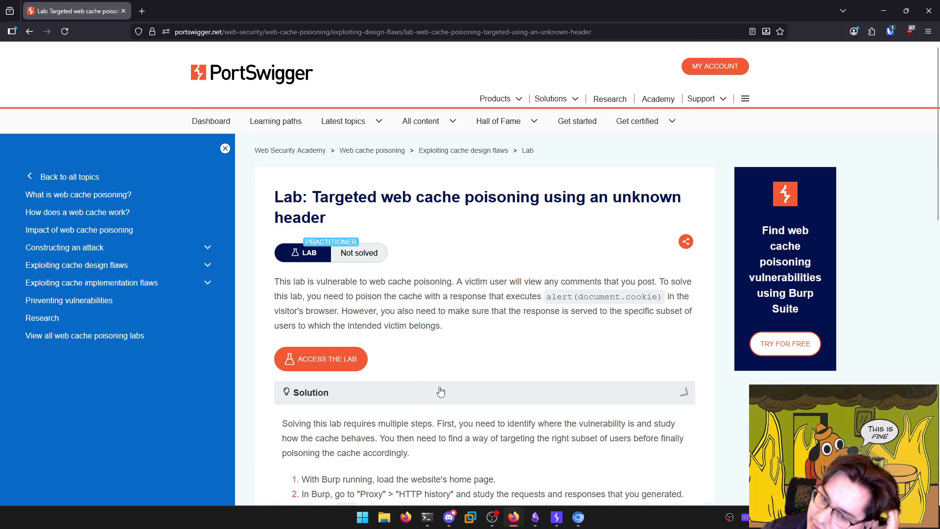
scroll(416, 362, down, 2)
scroll(412, 353, down, 2)
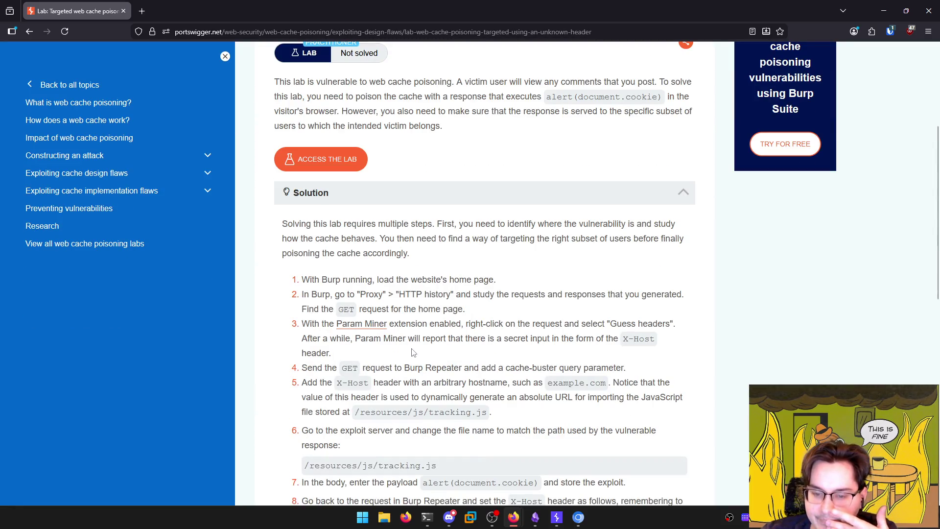
scroll(412, 353, down, 2)
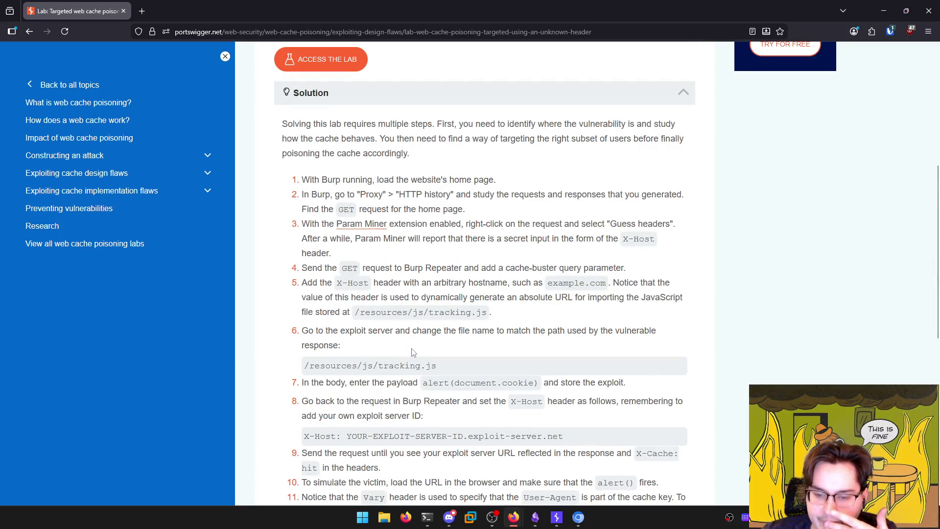
scroll(412, 352, down, 3)
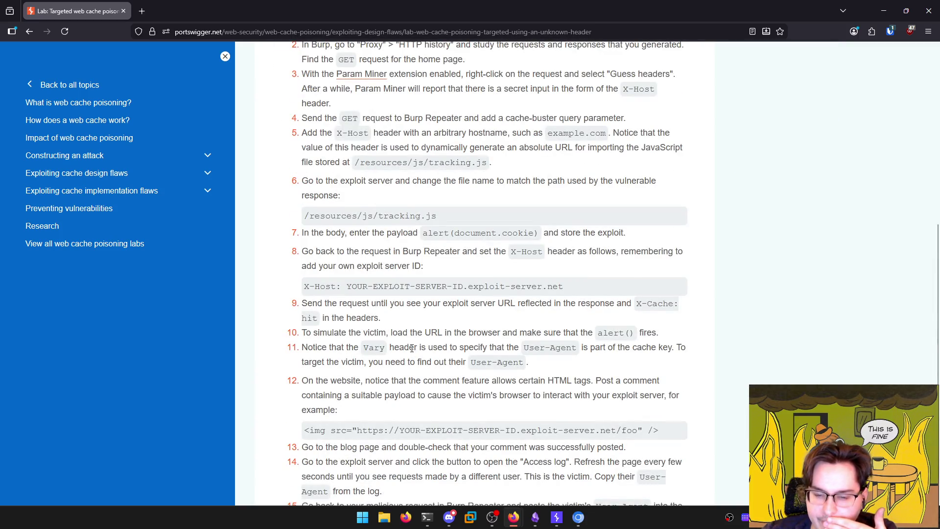
scroll(413, 348, down, 4)
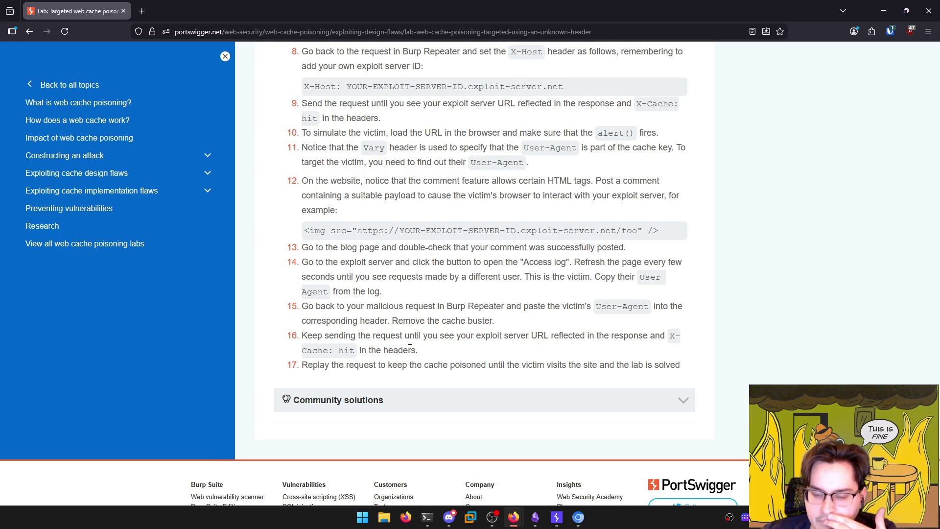
scroll(411, 349, up, 4)
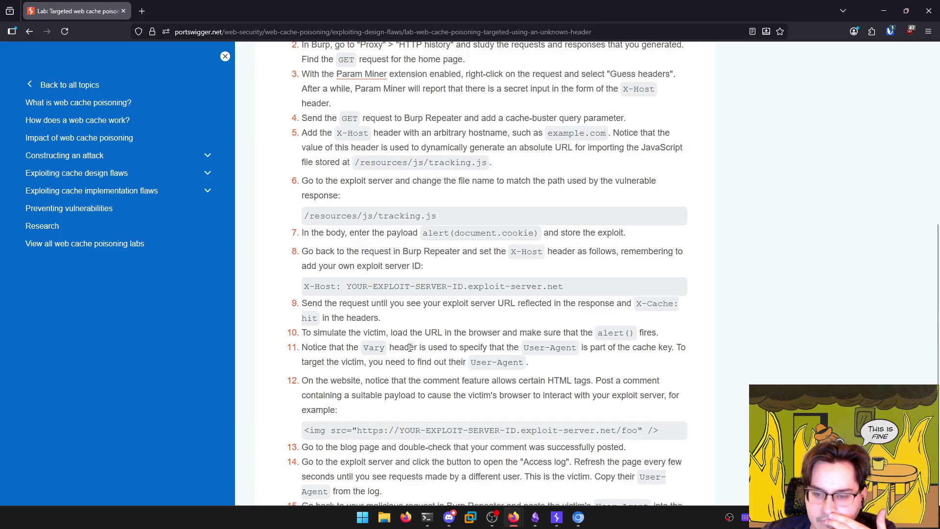
scroll(410, 348, up, 4)
click(328, 152)
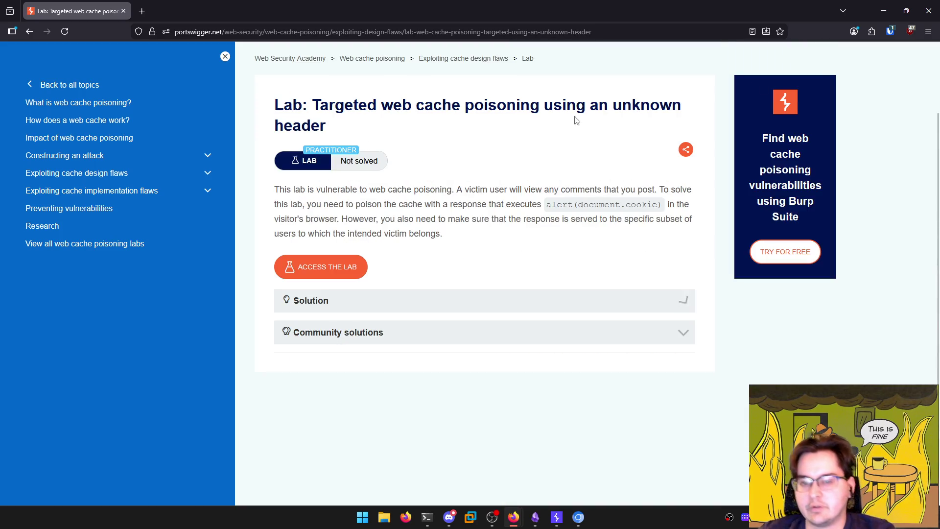
key(alt+Tab)
key(alt+Tab)
key(alt+Tab)
key(alt+Tab)
Clear the HExHTTP terminal and copy the lab blog post address from the browser
click(407, 336)
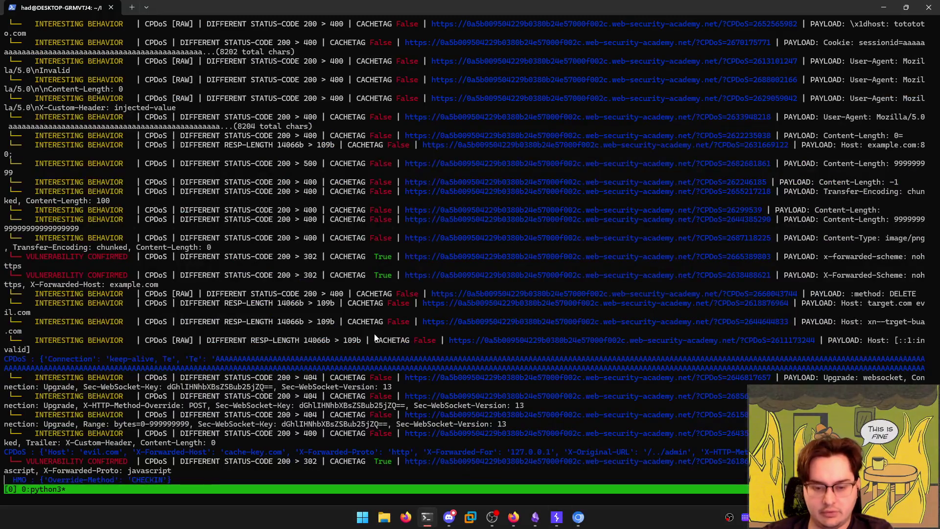
text(clear)
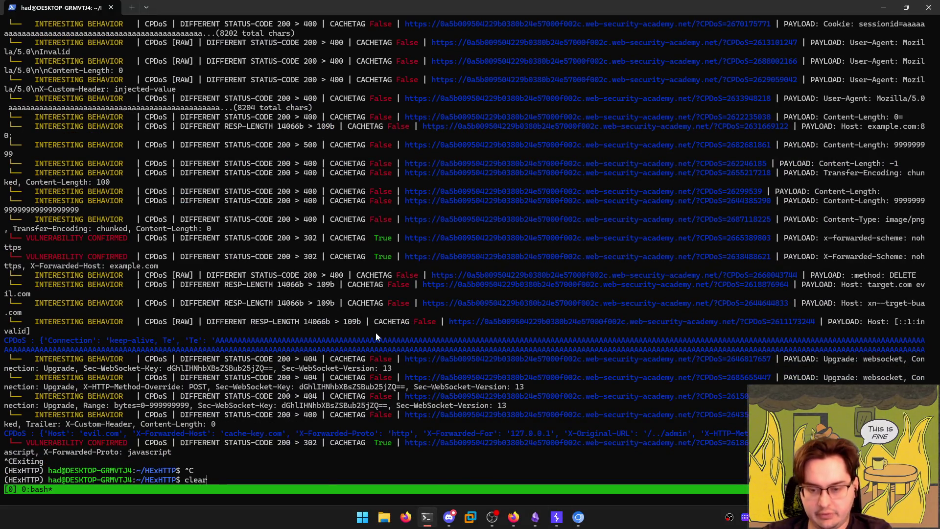
key(Return)
key(Up)
key(Up)
key(alt+Tab)
key(alt+Tab)
key(Tab)
key(alt+Tab)
click(673, 192)
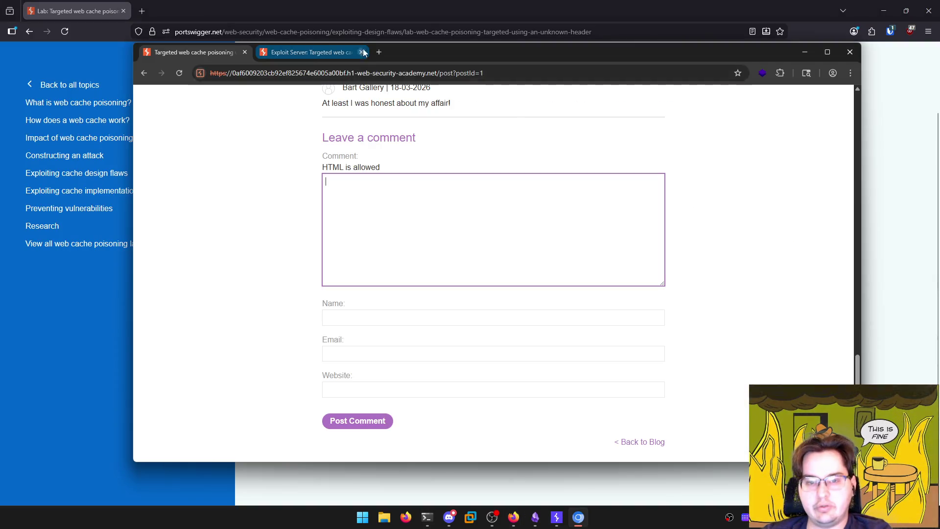
click(518, 75)
key(alt+Tab)
click(702, 199)
text(https://0af6009203cb92ef825674e6005a00bf.h1-web-security-academy.net/post?postId=1)
Run python3 hexhttp.py -u against the lab root URL, trimming /post?postId=1
key(ctrl+c)
text(clear)
key(Return)
text(python3 hexhttp.py -u)
key(ctrl+shift+v)
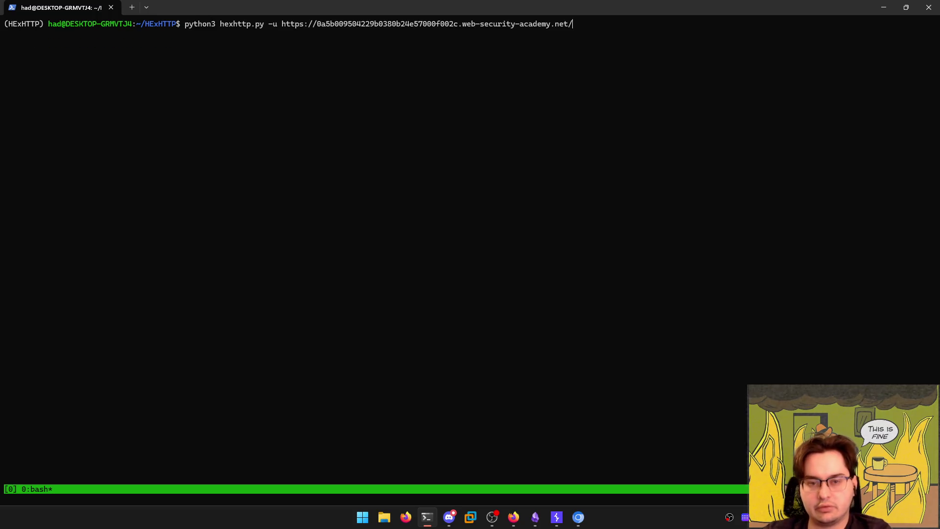
key(ctrl+w)
key(ctrl+shift+v)
key(BackSpace)
key(BackSpace)
key(BackSpace)
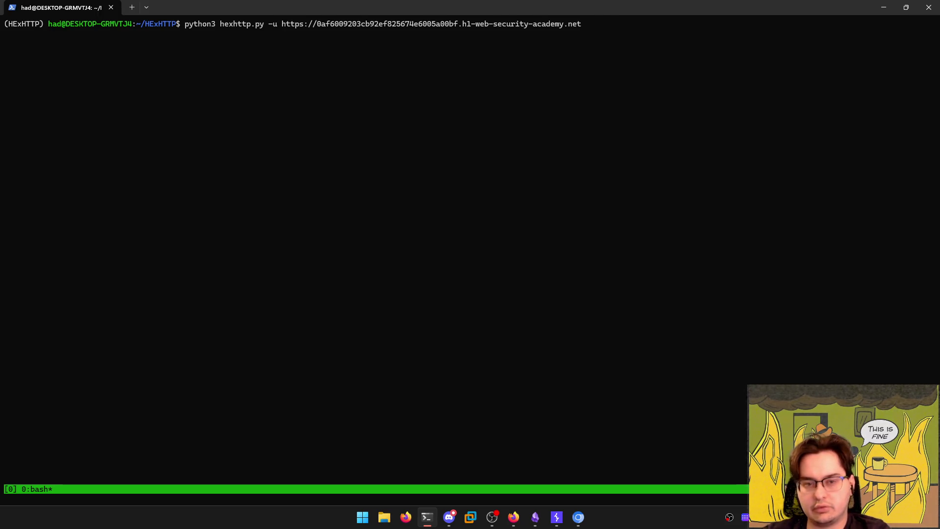
key(Return)
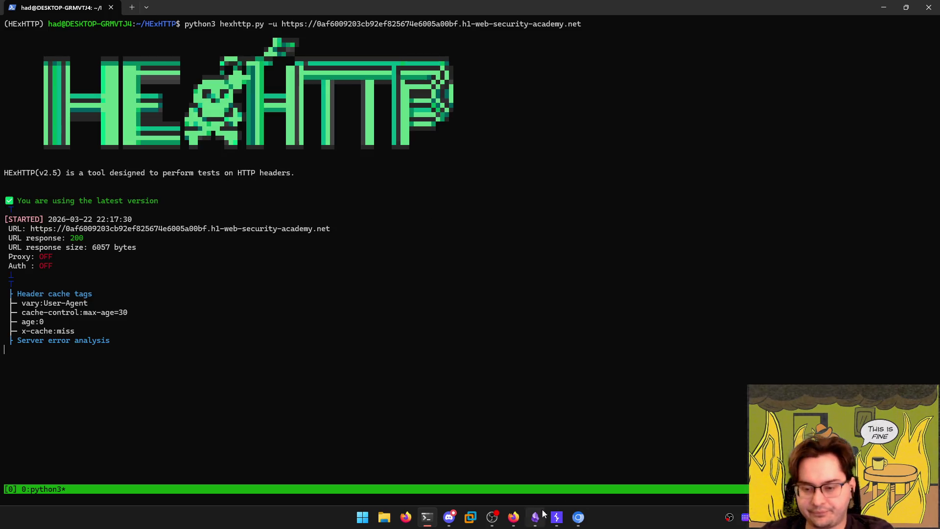
click(557, 517)
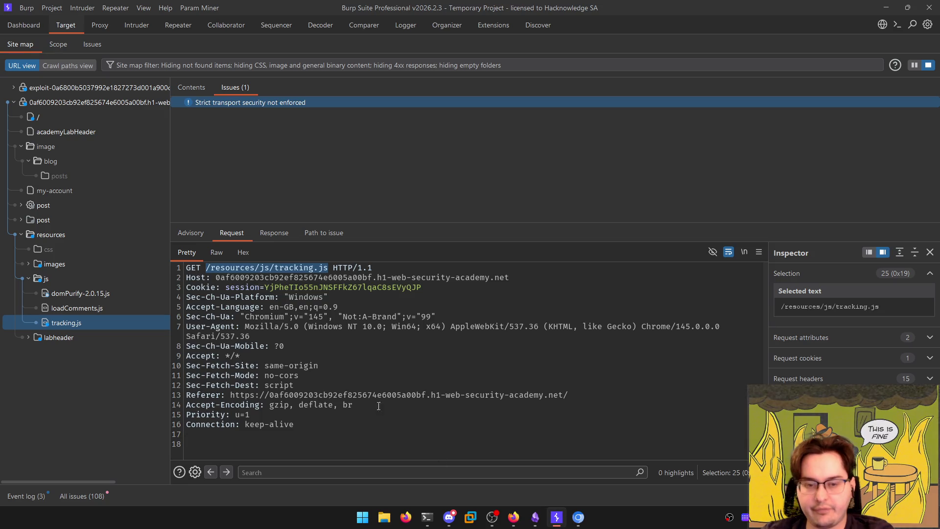
Launch Param Miner's Guess headers scan on the lab's root / request with the default attack config
click(84, 117)
right_click(83, 117)
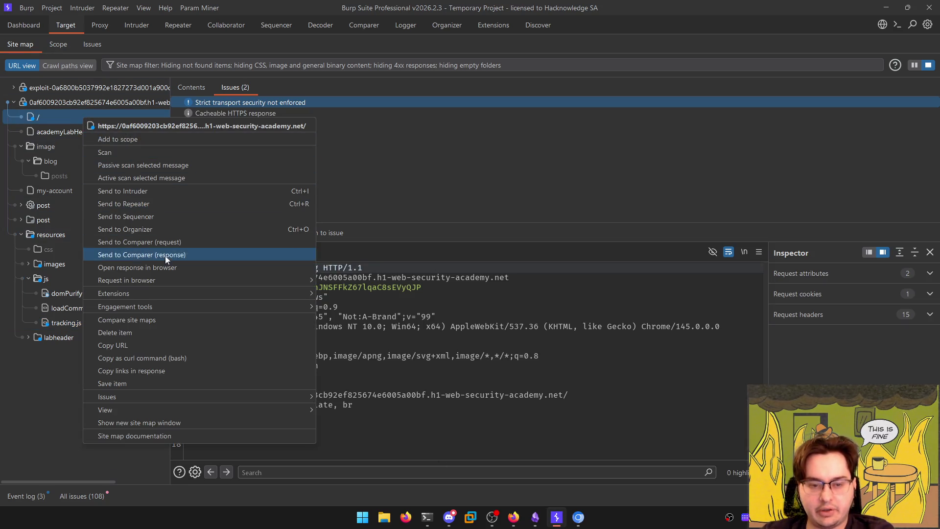
mouse_move(197, 290)
mouse_move(345, 290)
click(413, 305)
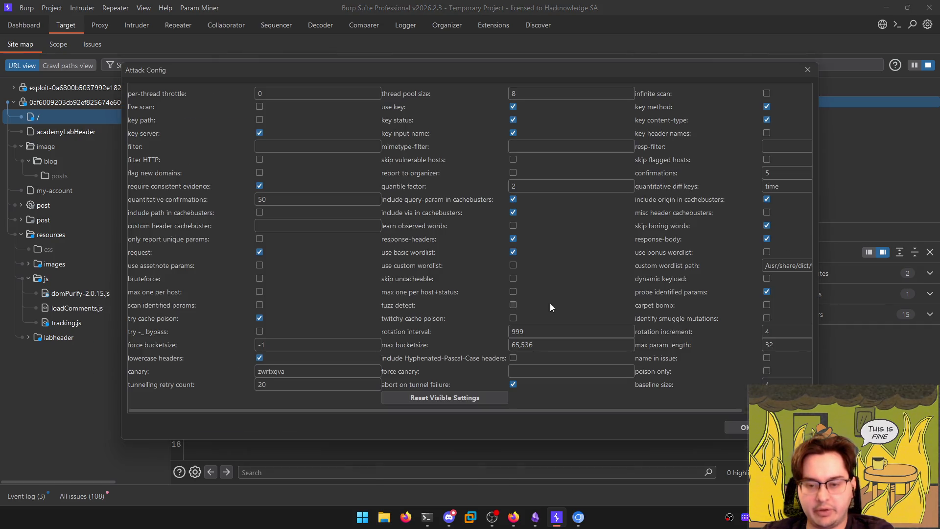
click(736, 427)
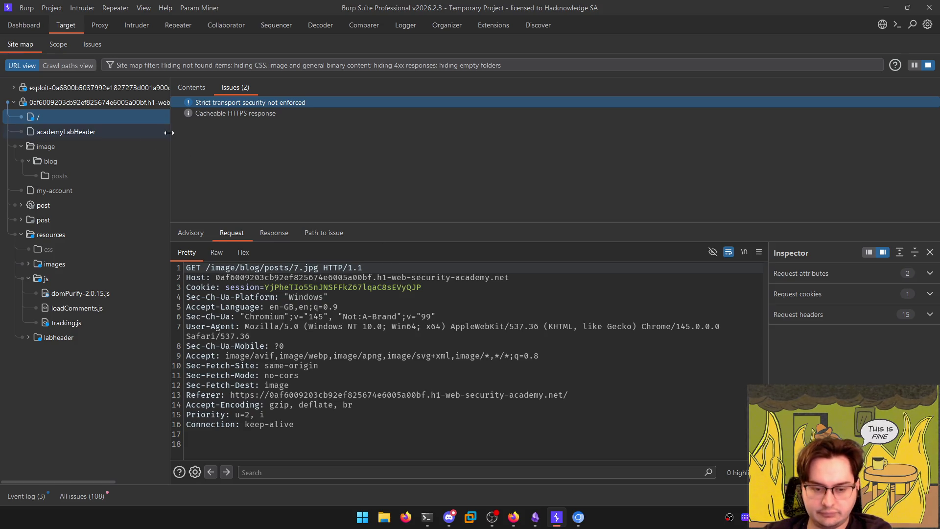
Browse Burp's dashboard, proxy history and root request contents while the Param Miner scan runs
click(24, 25)
click(56, 30)
click(63, 49)
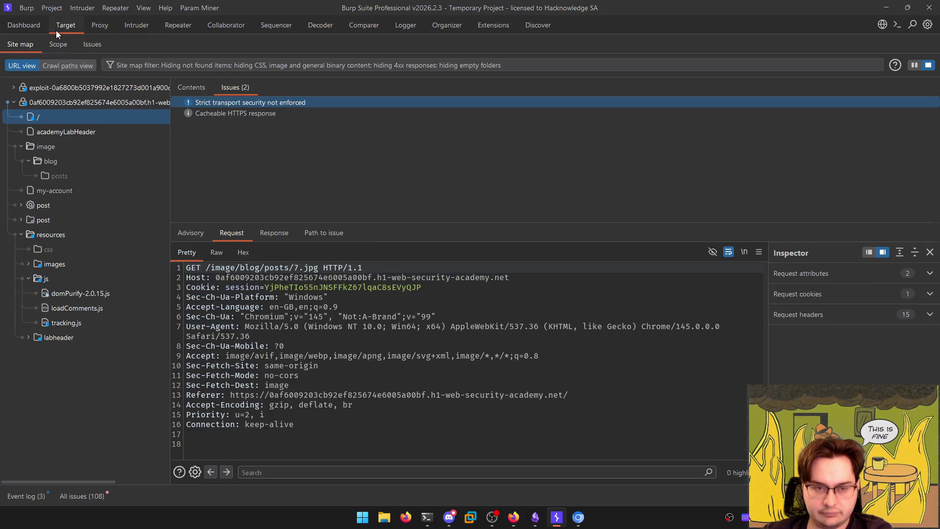
click(25, 46)
click(100, 25)
click(65, 25)
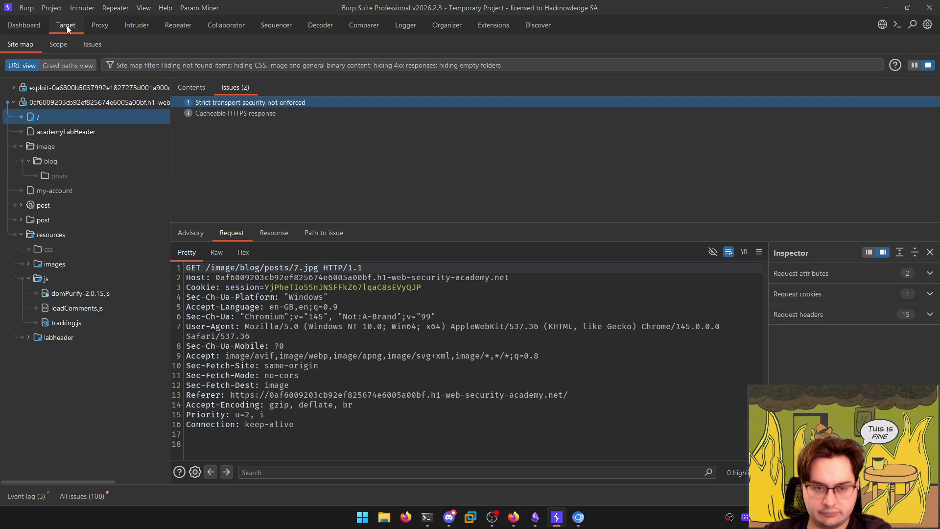
click(196, 88)
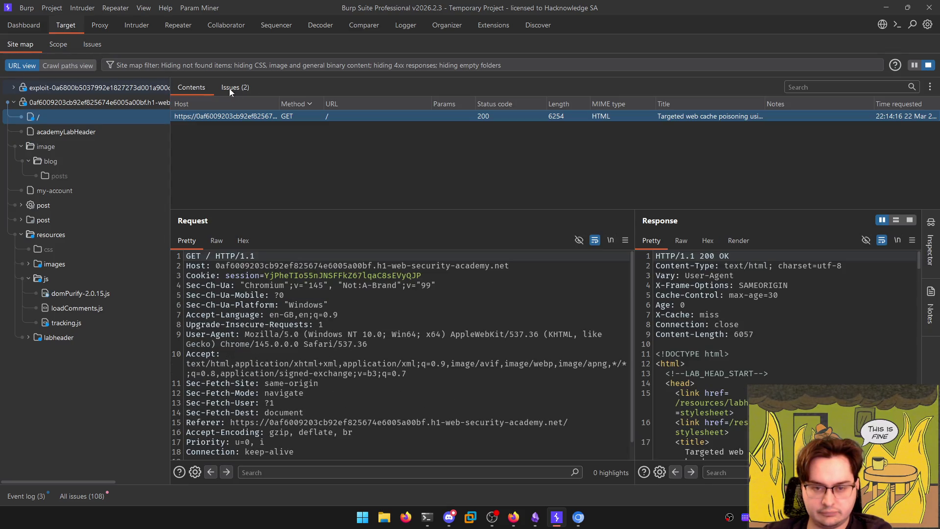
click(233, 88)
mouse_move(427, 518)
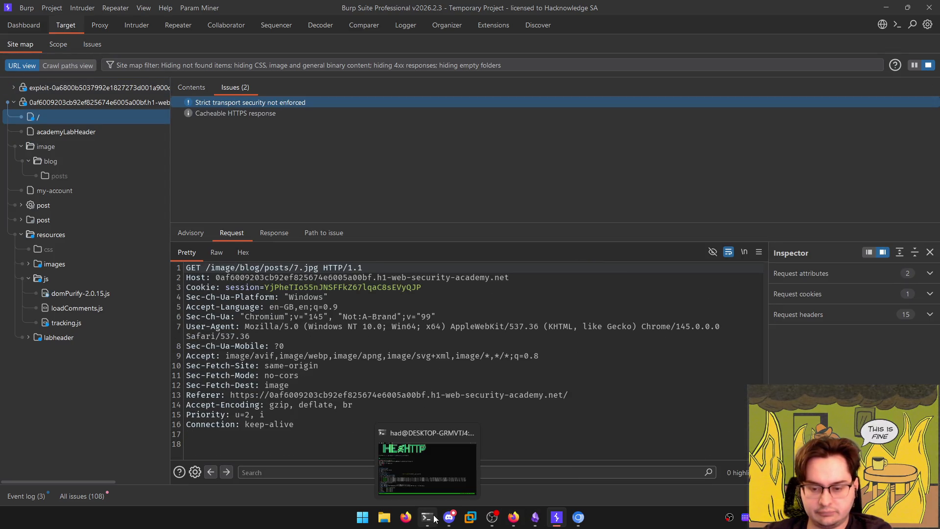
click(427, 463)
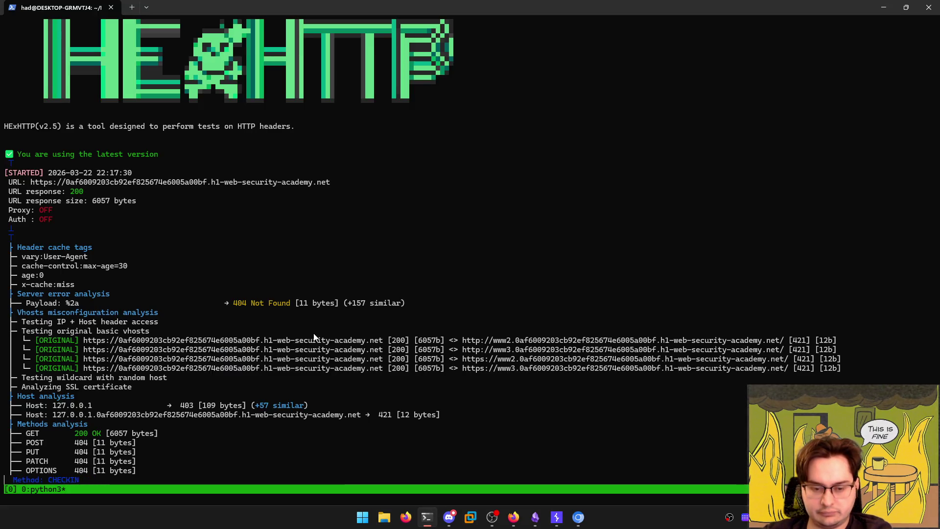
Stop the running HExHTTP scan and display the tool's --help options
key(ctrl+c)
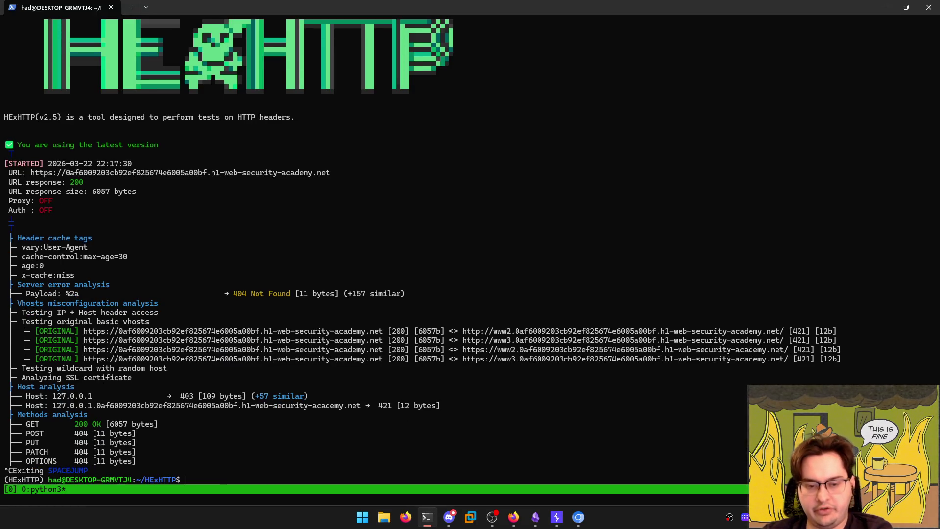
key(Up)
text(--help)
key(BackSpace)
key(BackSpace)
key(BackSpace)
text(elp)
key(Return)
Rerun the HExHTTP scan with --ocp to limit it to cache poisoning modules
key(Up)
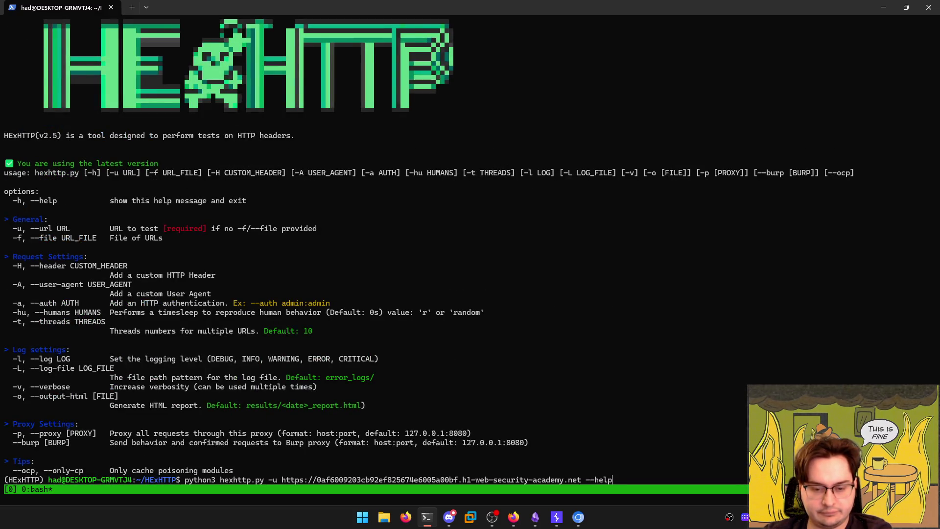
key(BackSpace)
key(BackSpace)
key(BackSpace)
text(ocp)
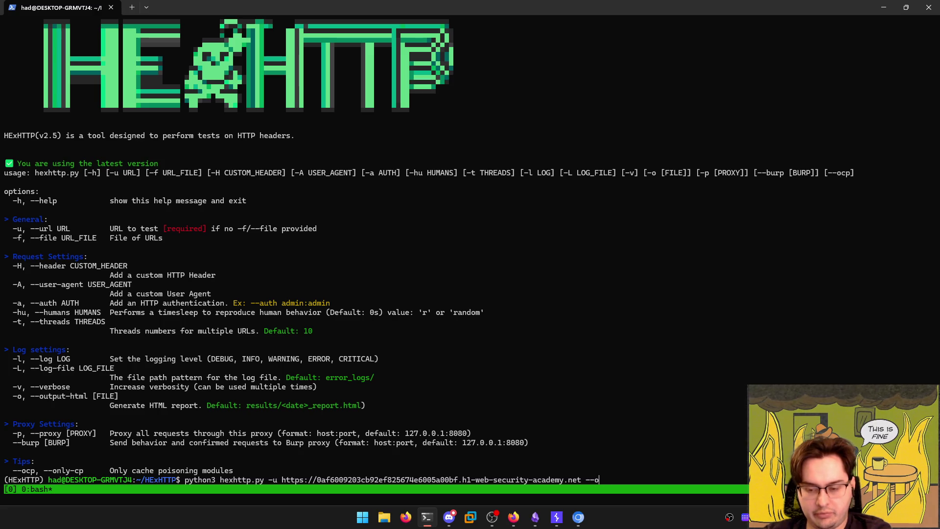
key(ctrl+l)
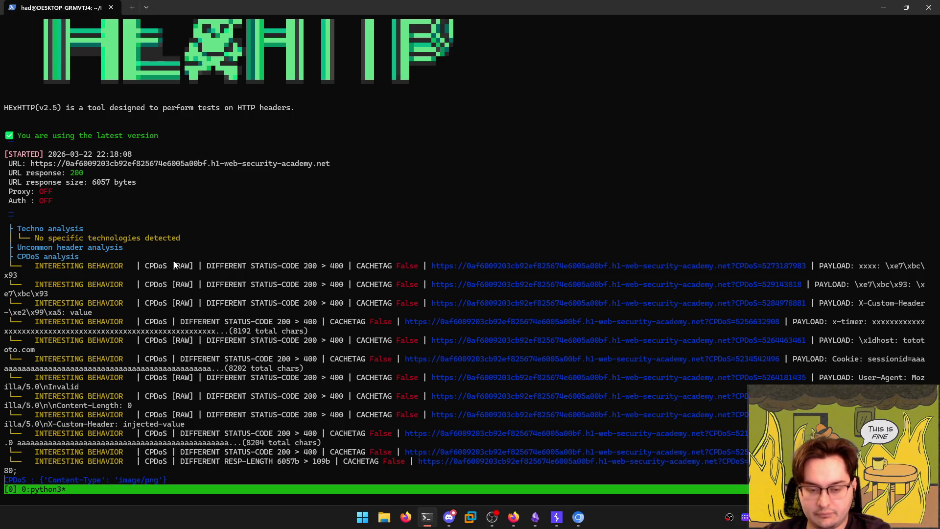
click(557, 517)
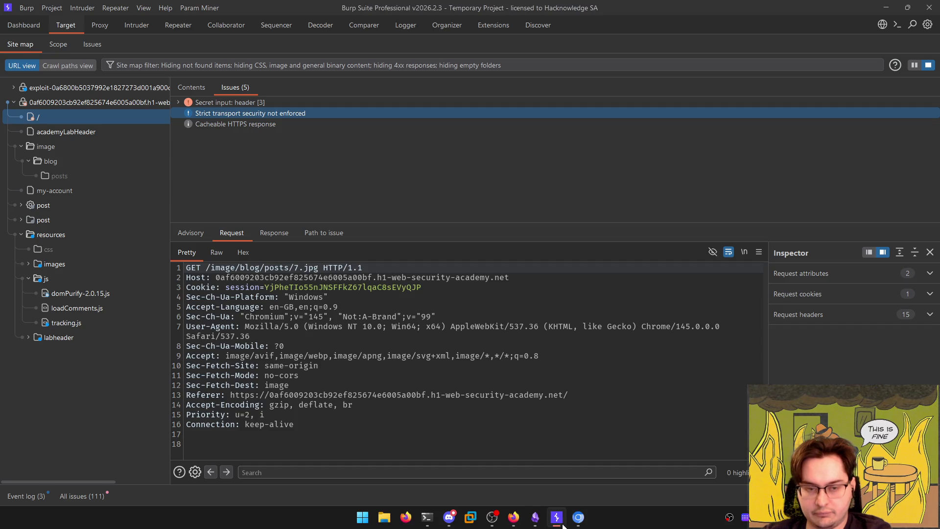
Expand the Secret input: header issue and review its three probe requests and responses
click(179, 102)
click(205, 123)
click(204, 115)
click(281, 233)
scroll(441, 343, down, 10)
click(338, 234)
click(379, 233)
click(427, 233)
click(476, 233)
click(191, 233)
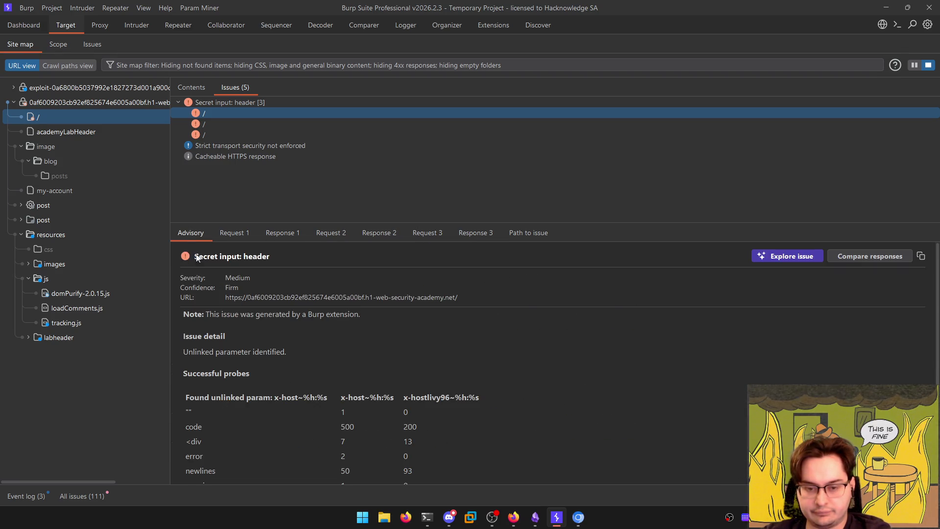
Read the advisory's successful probes table showing the unlinked x-host header
scroll(291, 390, down, 3)
scroll(289, 380, up, 3)
scroll(286, 383, down, 1)
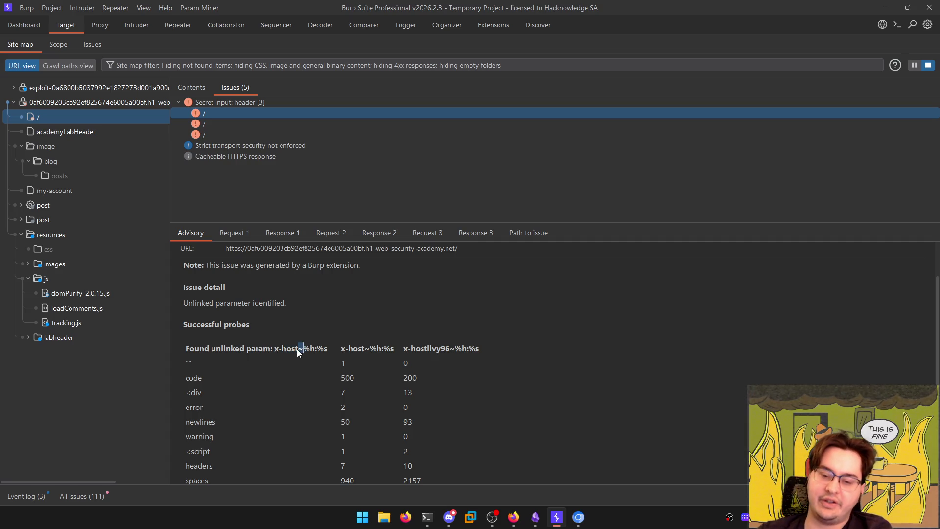
click(275, 349)
scroll(361, 360, down, 1)
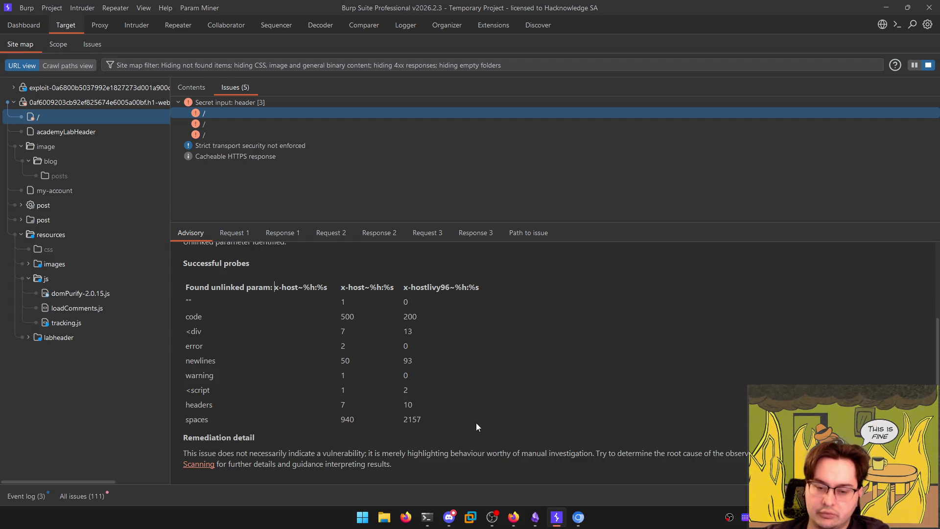
click(490, 518)
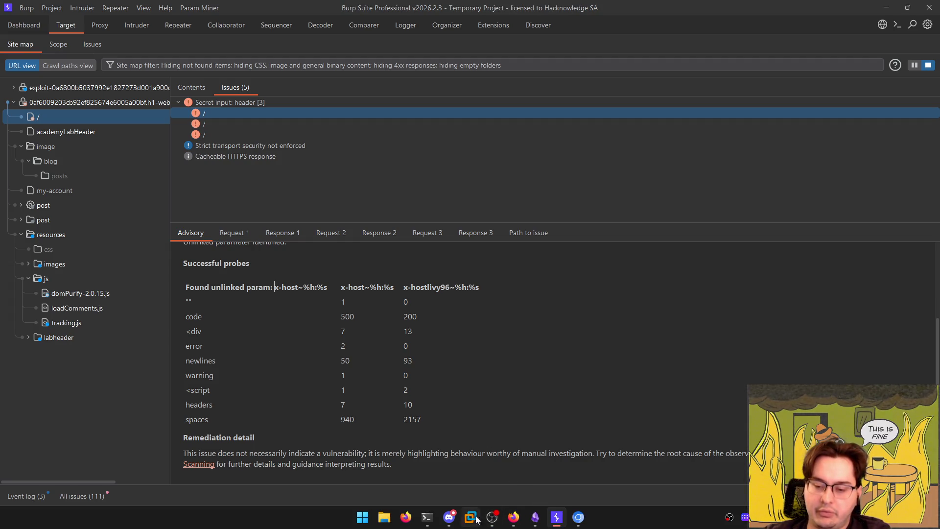
click(427, 516)
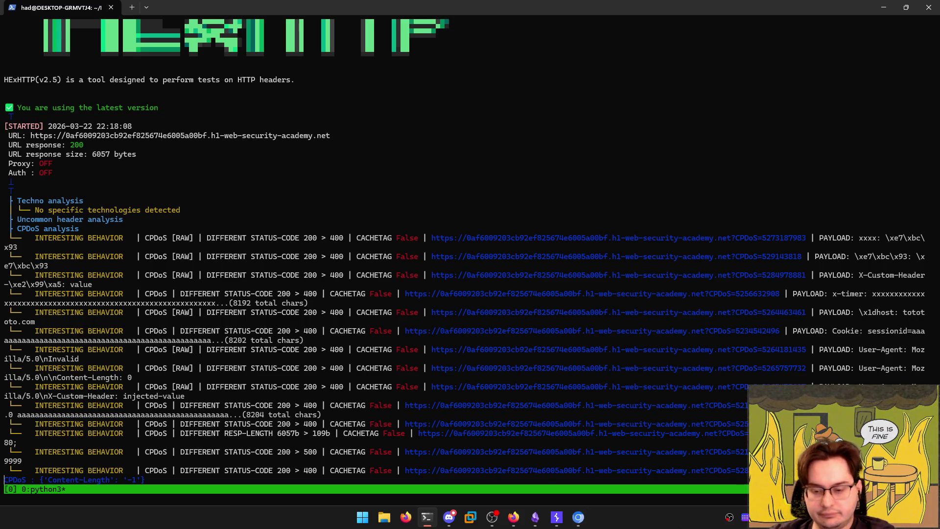
View the second Secret input finding, then show the root / request and its 200 OK response
click(577, 465)
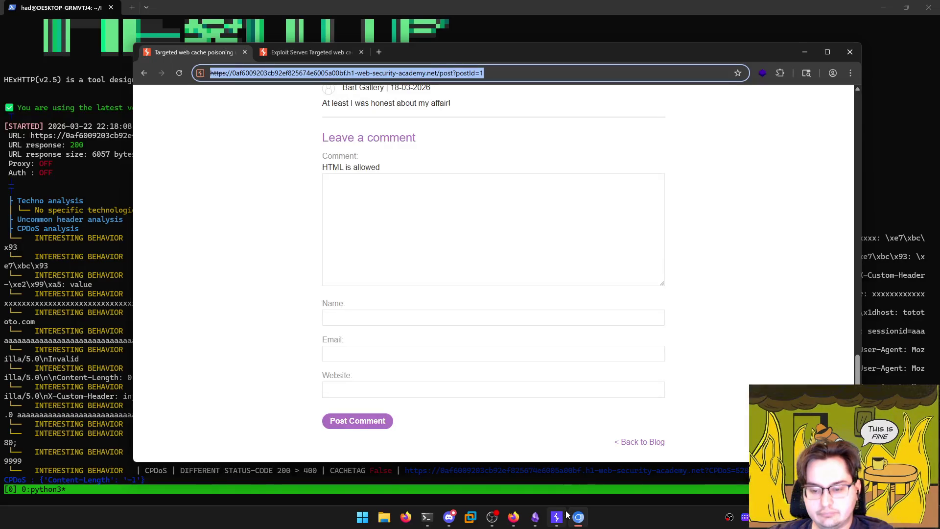
click(566, 519)
click(257, 123)
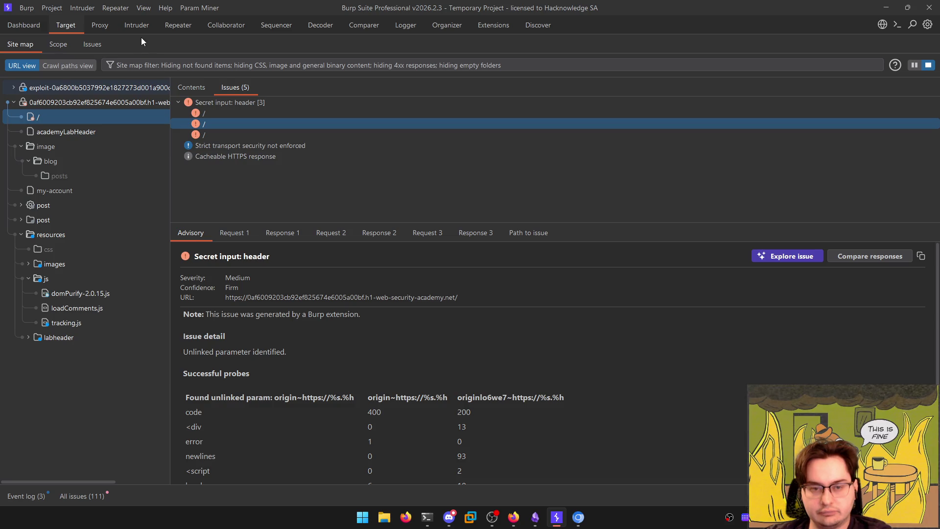
click(133, 25)
click(110, 25)
click(76, 25)
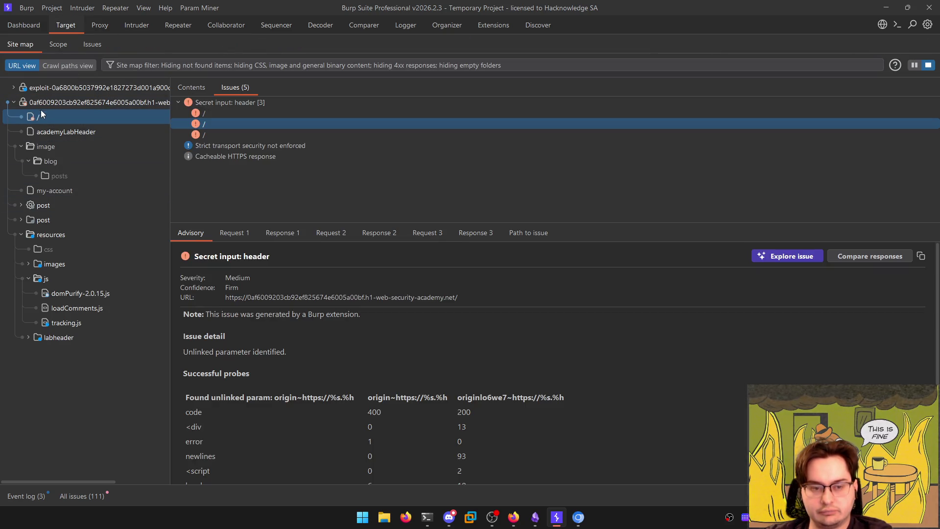
click(189, 88)
click(262, 295)
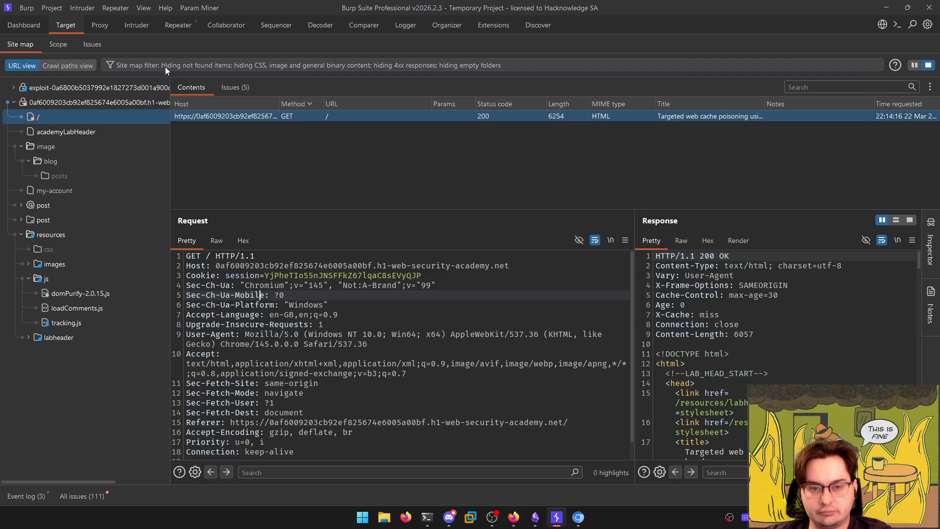
Send the root request to Repeater, fetch a response, and close the older Repeater tabs
key(ctrl+r)
key(ctrl+space)
click(178, 294)
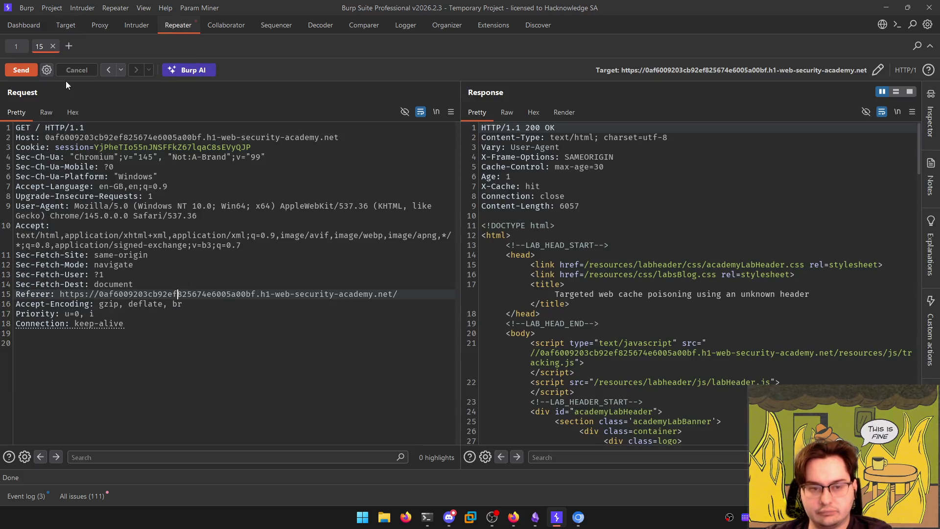
click(52, 46)
click(25, 46)
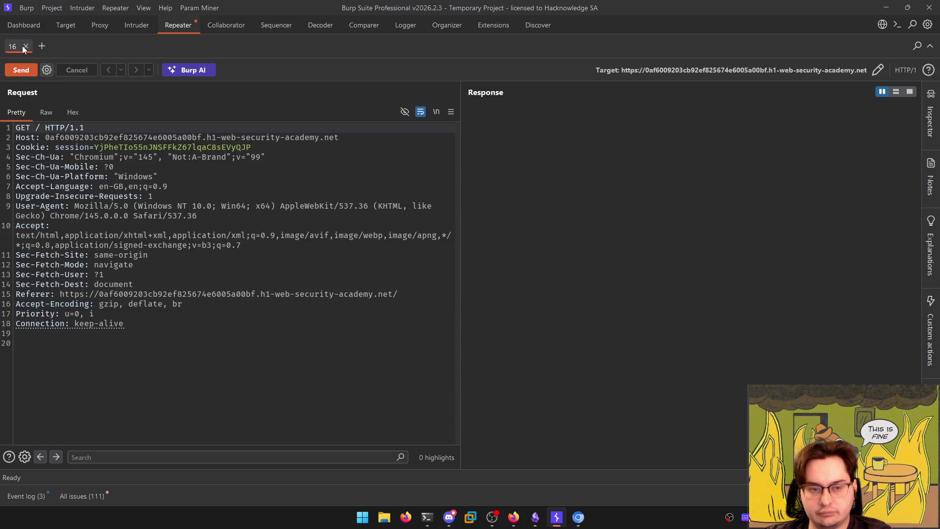
click(25, 46)
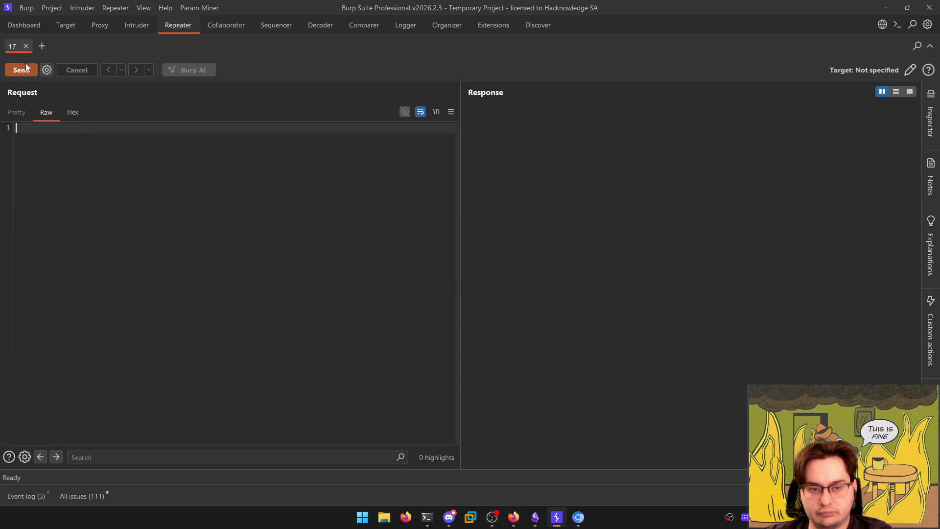
click(98, 26)
key(ctrl+shift+i)
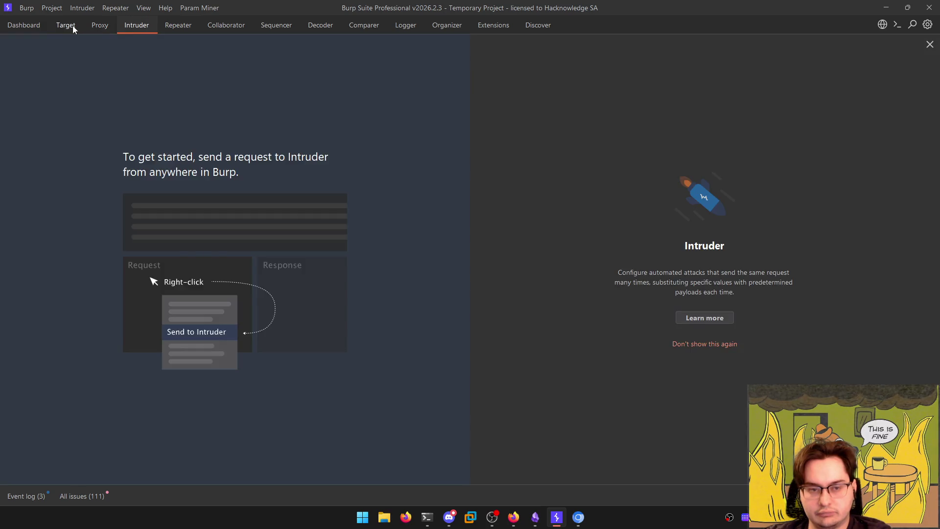
click(72, 28)
Send the root request to a fresh Repeater tab, duplicate it, and rename the first tab 'default'
key(ctrl+r)
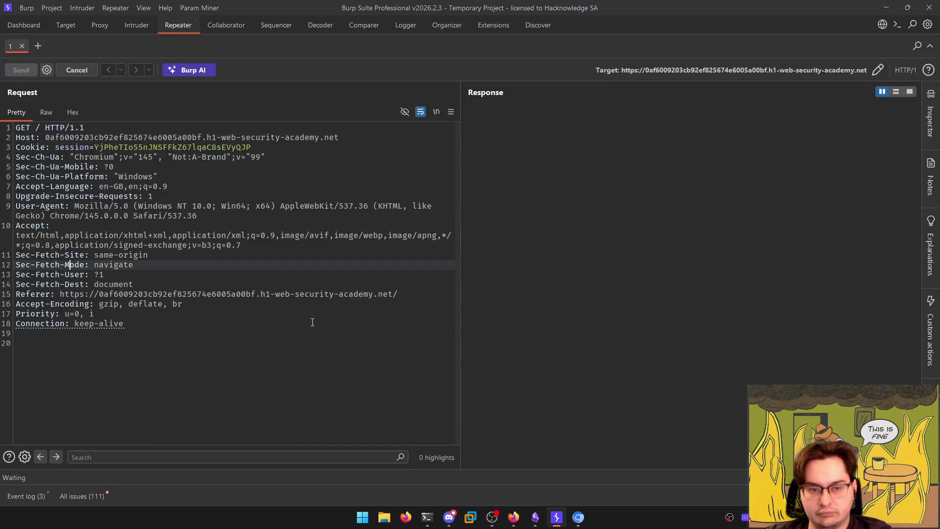
key(ctrl+space)
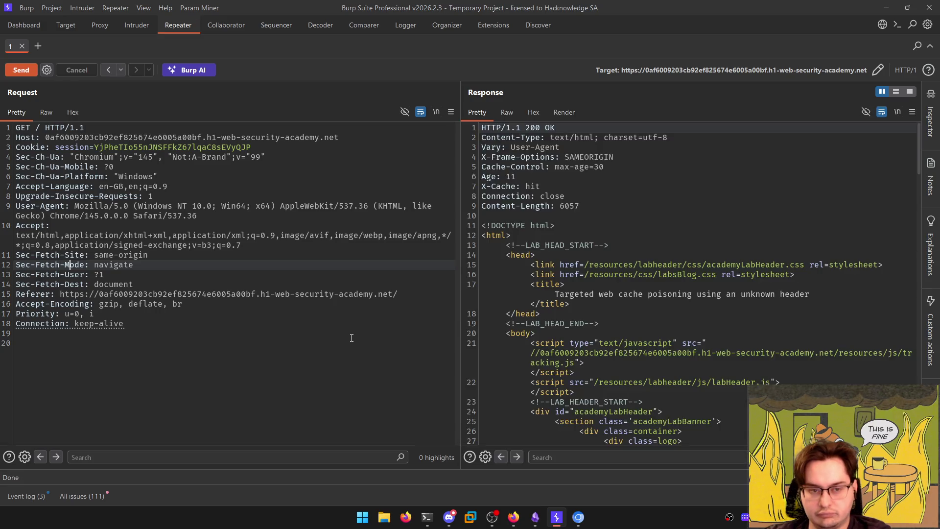
key(ctrl+r)
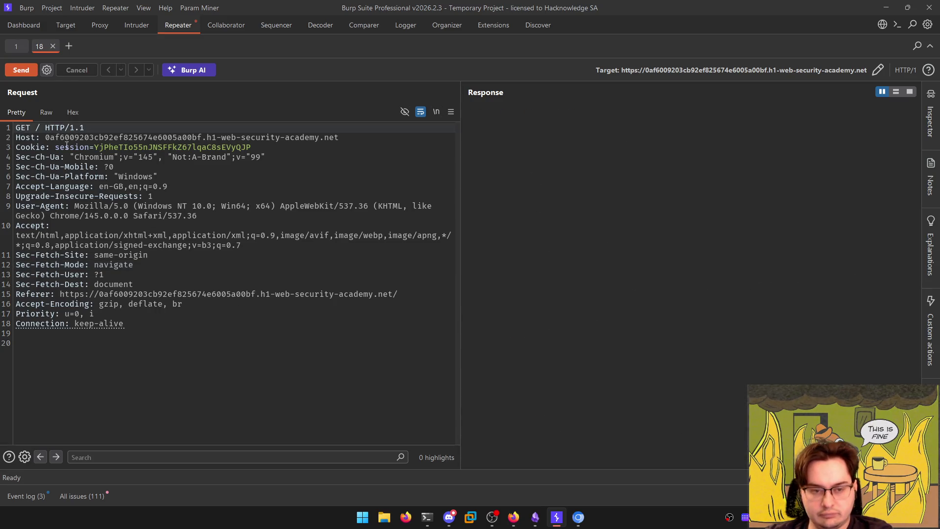
click(20, 45)
double_click(21, 45)
text(default)
key(Return)
Resend the homepage request from the default tab, getting X-Cache: hit and Age: 1
key(alt+Tab)
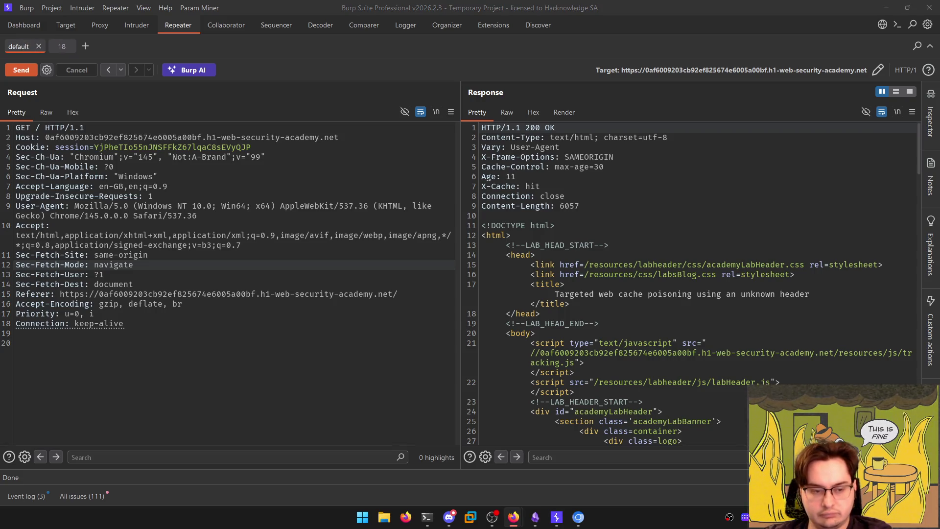
click(223, 337)
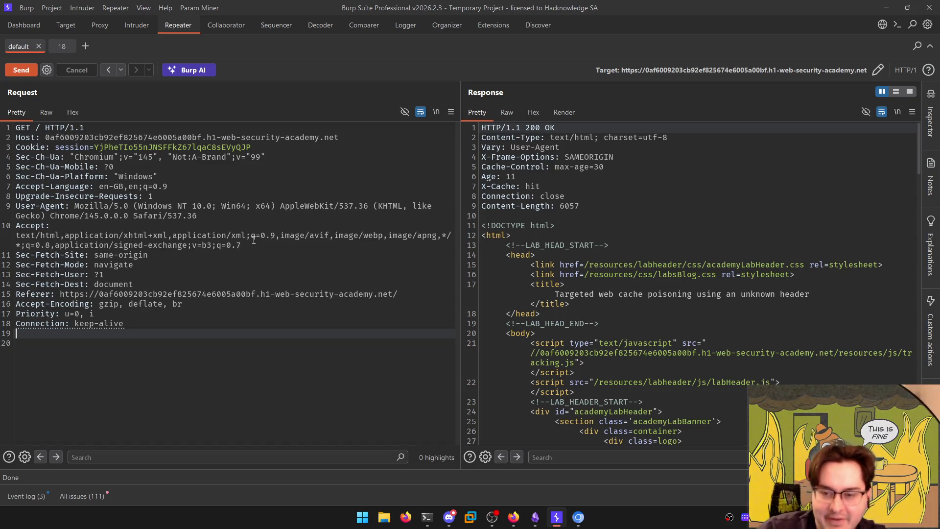
click(218, 404)
key(ctrl+space)
key(ctrl+space)
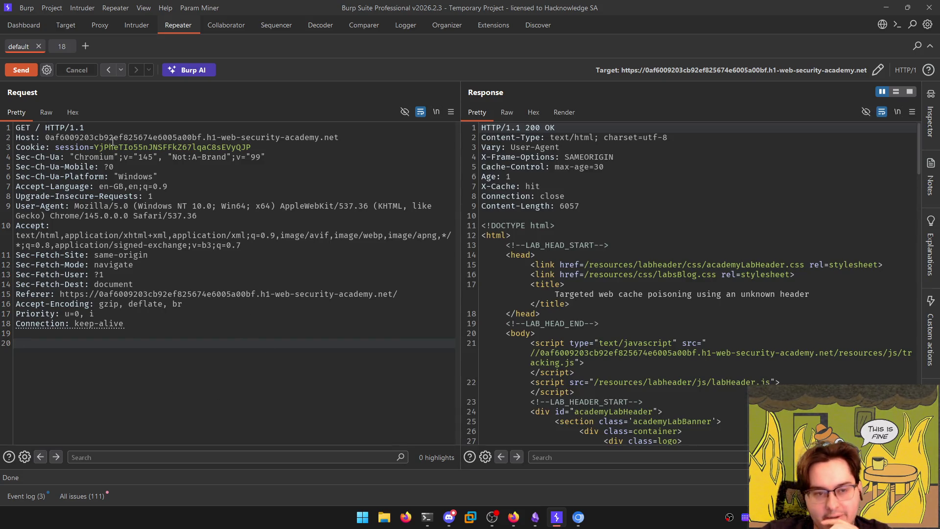
Recheck the Secret input: header issue summary in Target > Issues, then return to Repeater
click(67, 26)
click(237, 87)
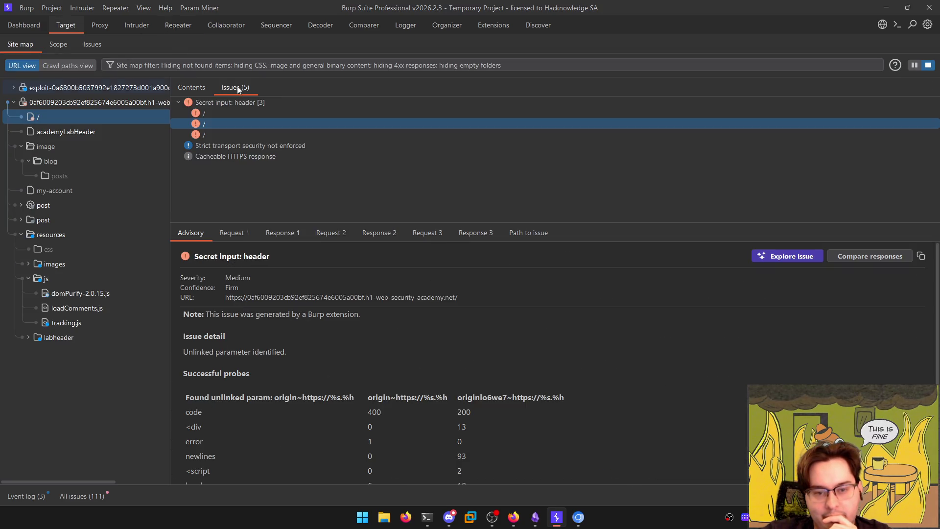
click(220, 124)
key(Left)
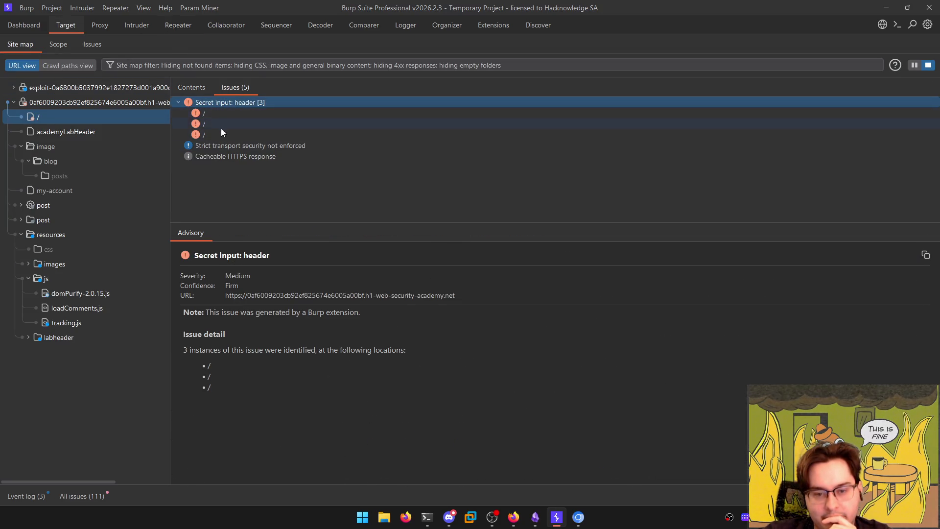
click(137, 25)
click(178, 25)
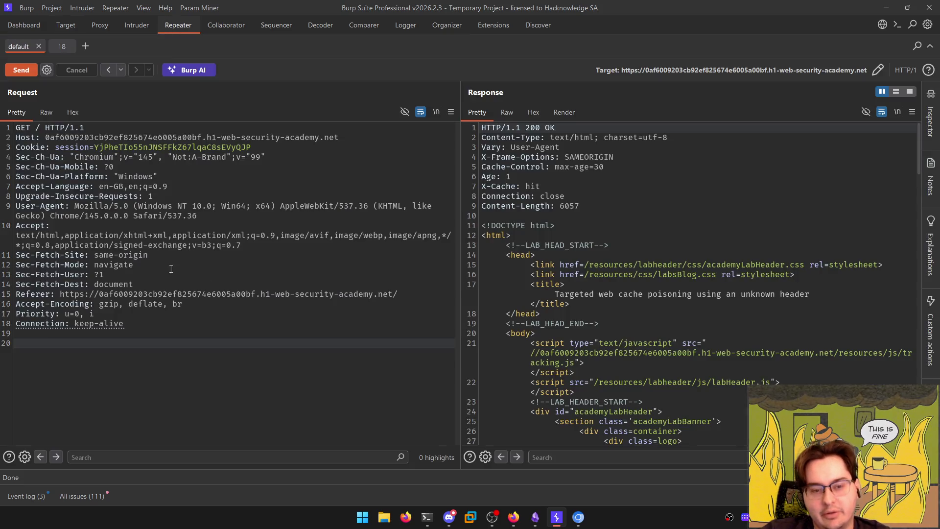
click(180, 328)
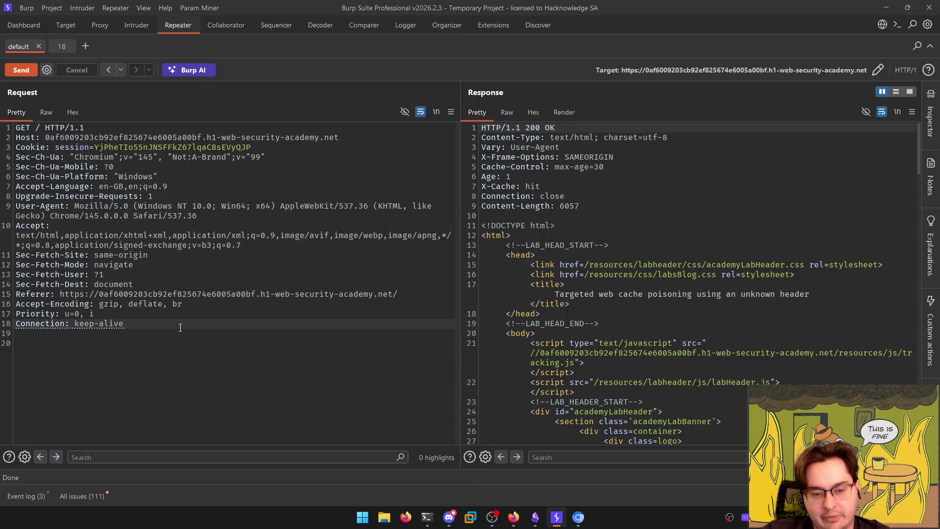
Add an 'X-Host: blablabla' header to the root request and send it
key(Down)
text(X-Host: blablabl)
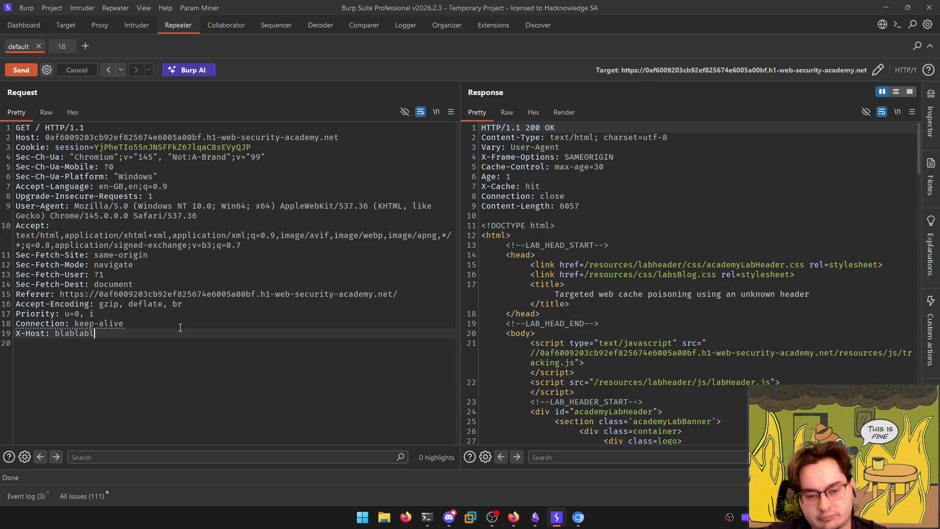
text(a)
key(ctrl+shift+Left)
key(ctrl+space)
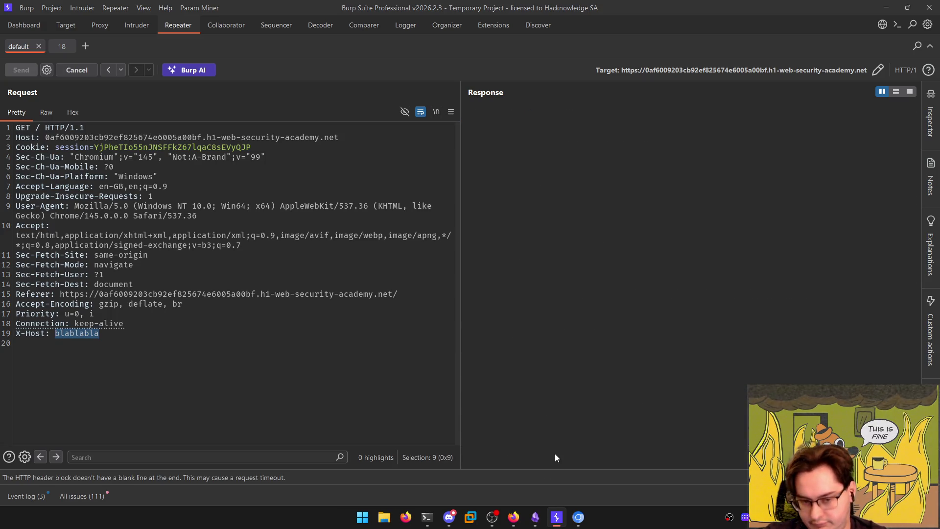
click(269, 387)
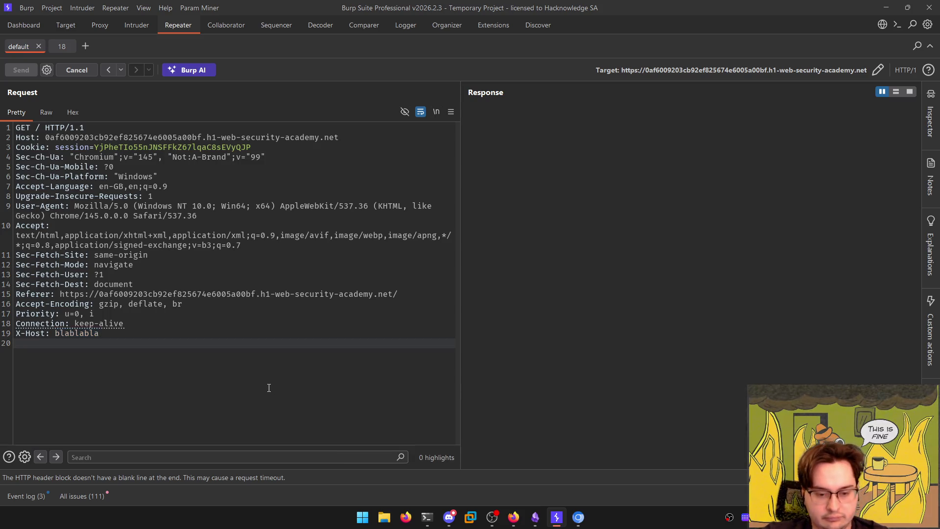
key(Return)
Search the response for blablabla to confirm tracking.js now loads from that host
click(668, 452)
text(blablabla)
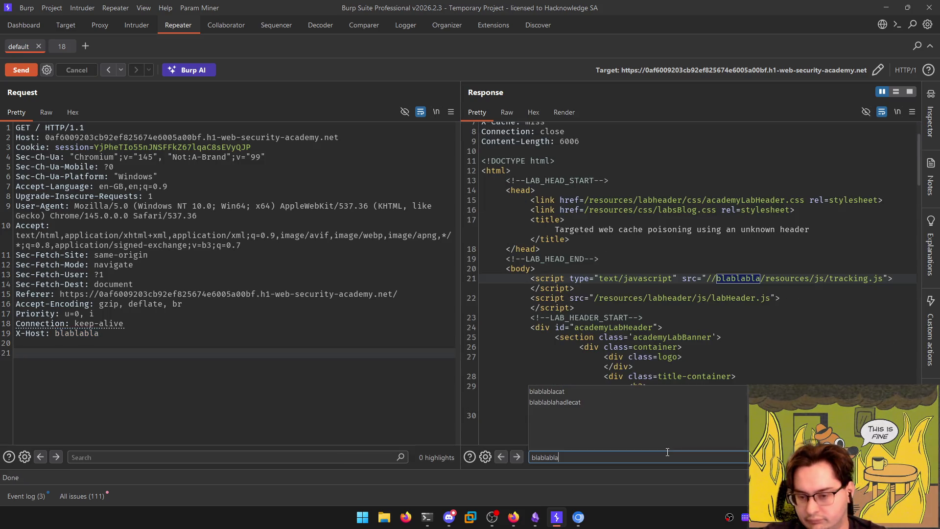
key(Return)
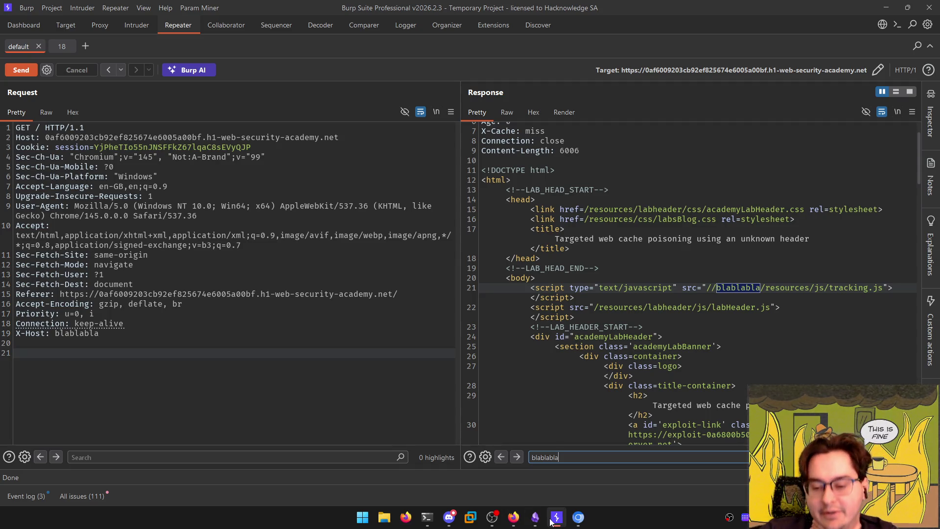
click(579, 517)
click(579, 517)
click(535, 517)
click(557, 517)
mouse_move(514, 518)
click(511, 478)
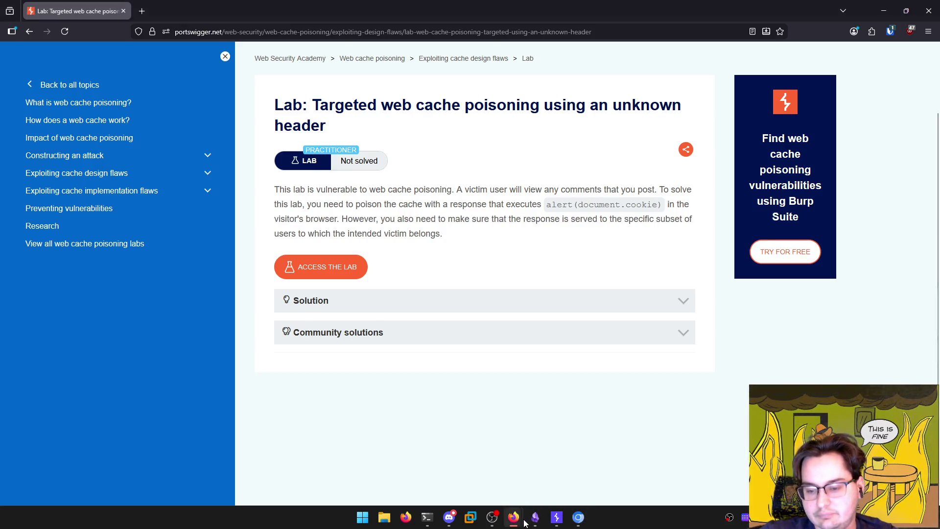
Glance over the research notebook, lab description and HExHTTP results before returning to the lab browser
mouse_move(514, 517)
click(600, 461)
click(426, 349)
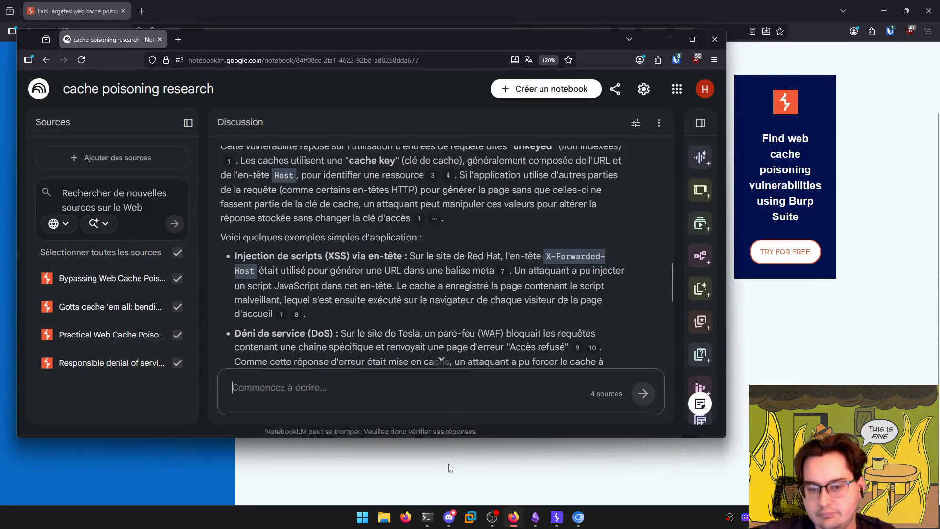
click(449, 467)
mouse_move(513, 518)
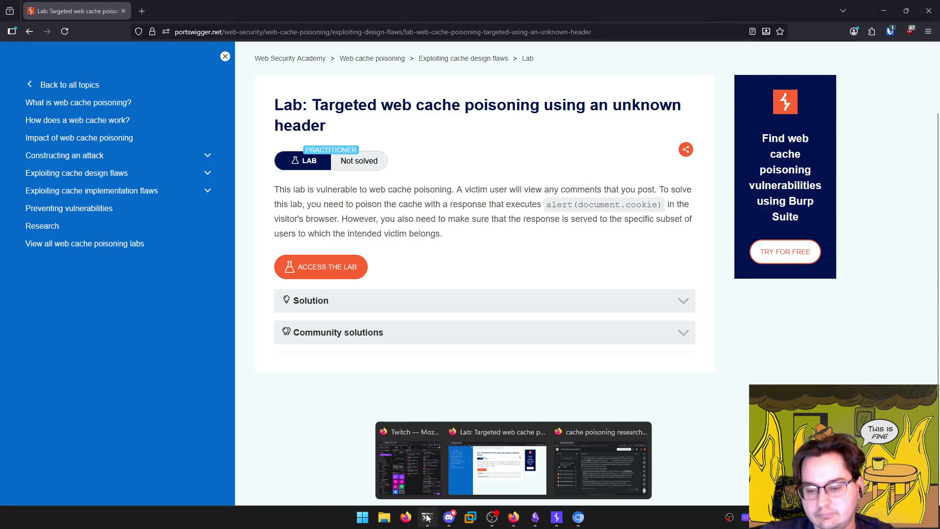
click(427, 517)
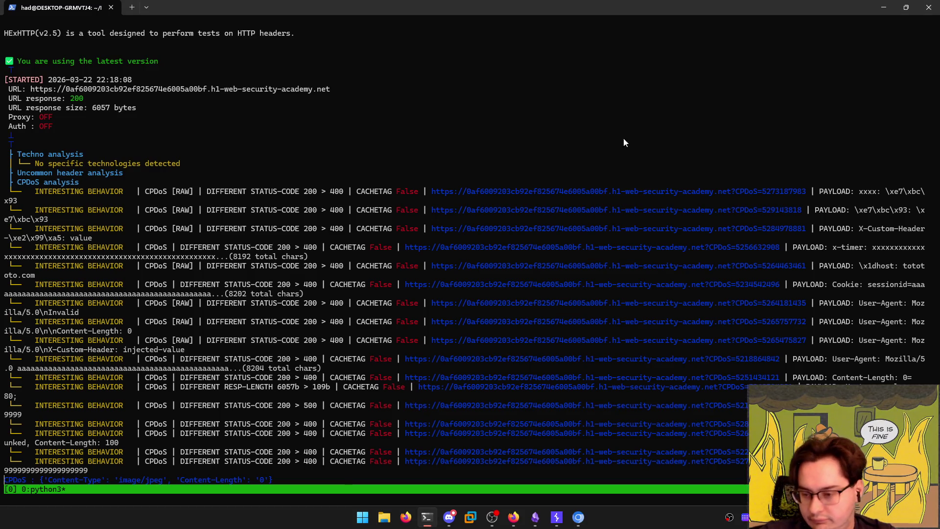
click(885, 8)
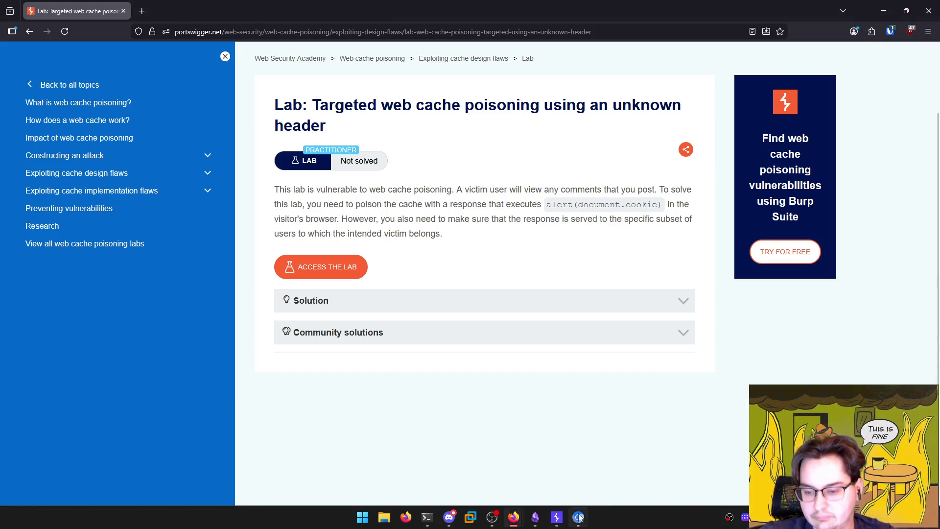
click(579, 518)
Check the exploit server serves /resources/js/tracking.js and select its hostname for the X-Host value
scroll(262, 294, up, 5)
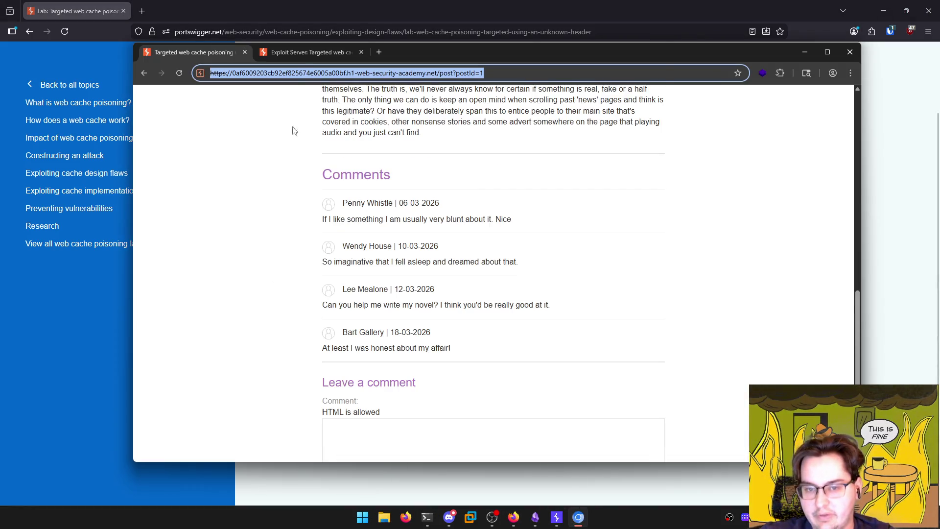
click(307, 51)
triple_click(304, 261)
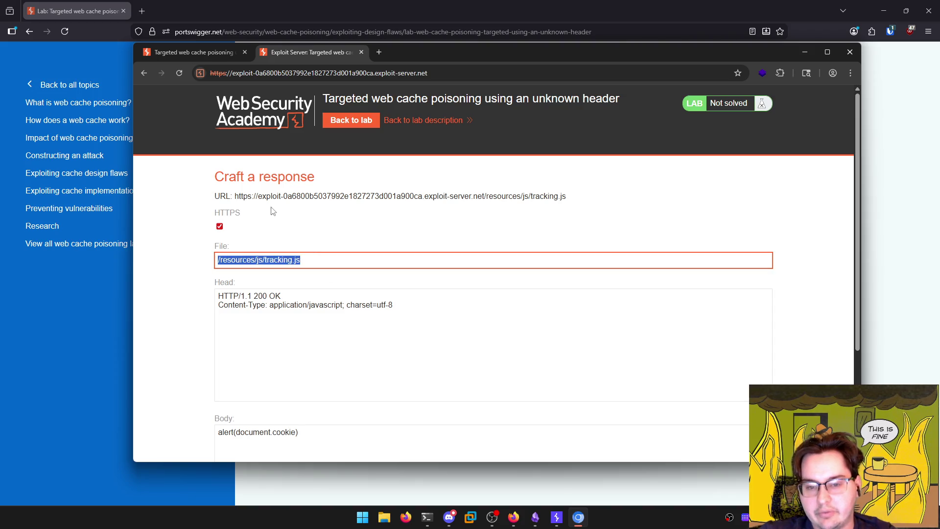
drag(258, 196, 484, 199)
key(ctrl+c)
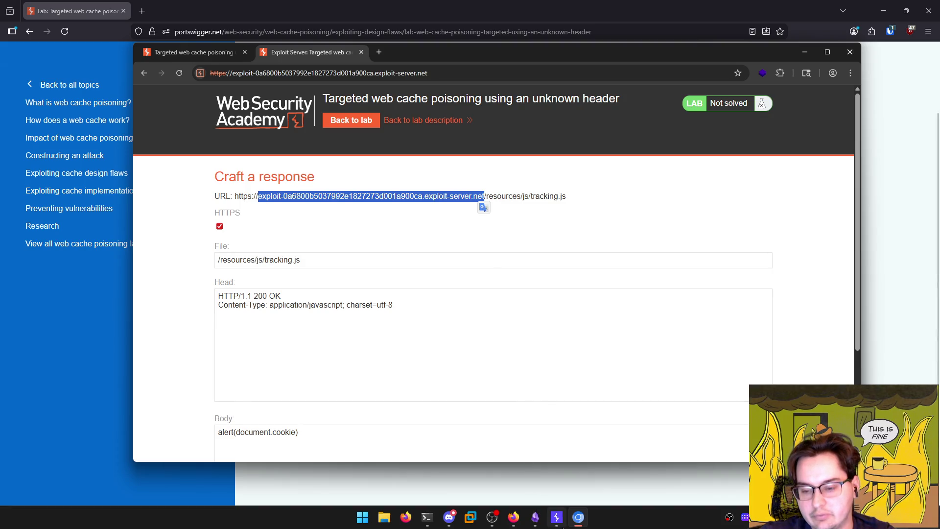
click(557, 517)
click(139, 328)
double_click(136, 333)
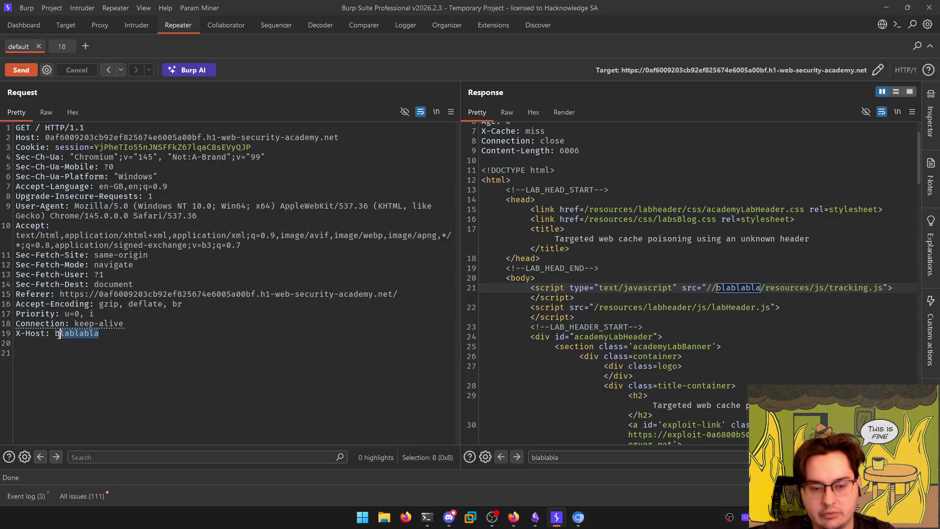
Replace blablabla with the exploit server hostname in X-Host and resend the request
key(ctrl+v)
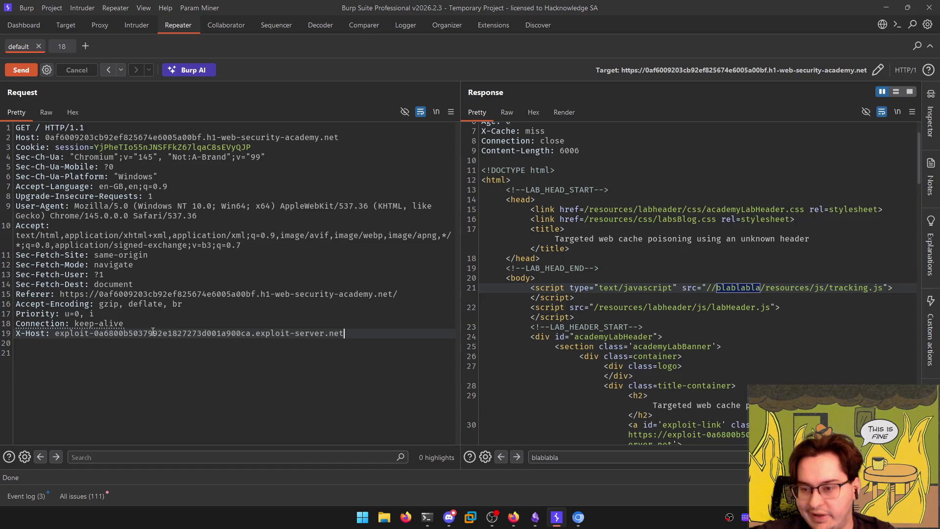
drag(771, 290, 889, 289)
click(889, 288)
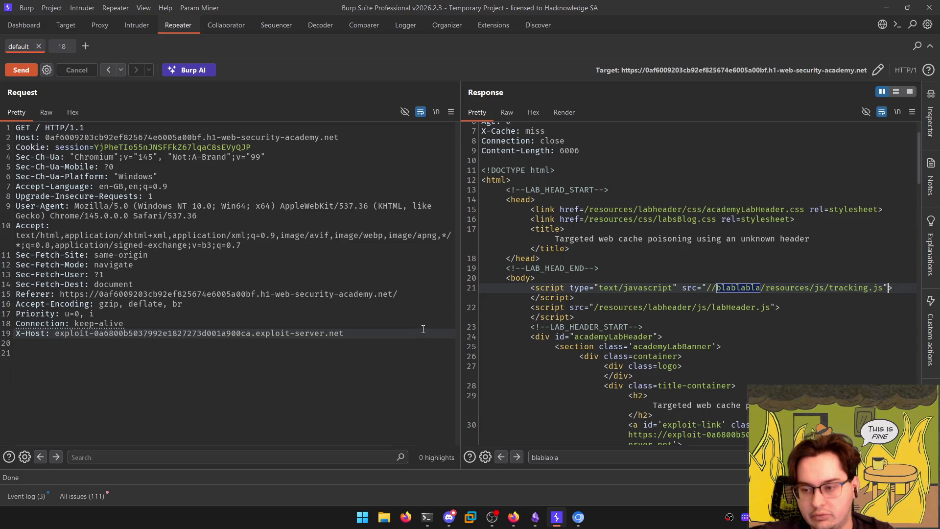
click(404, 350)
key(ctrl+space)
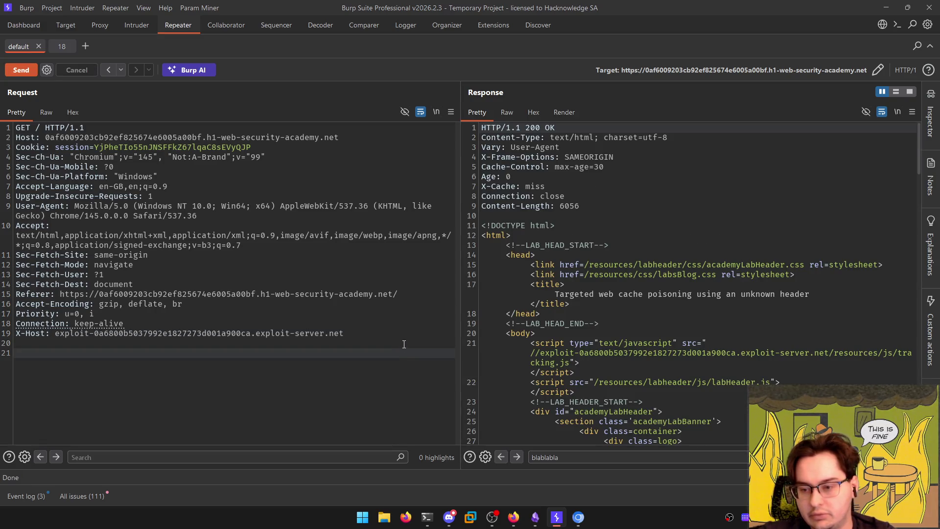
Reload the lab's blog post page in the browser, which still shows Not solved
click(579, 519)
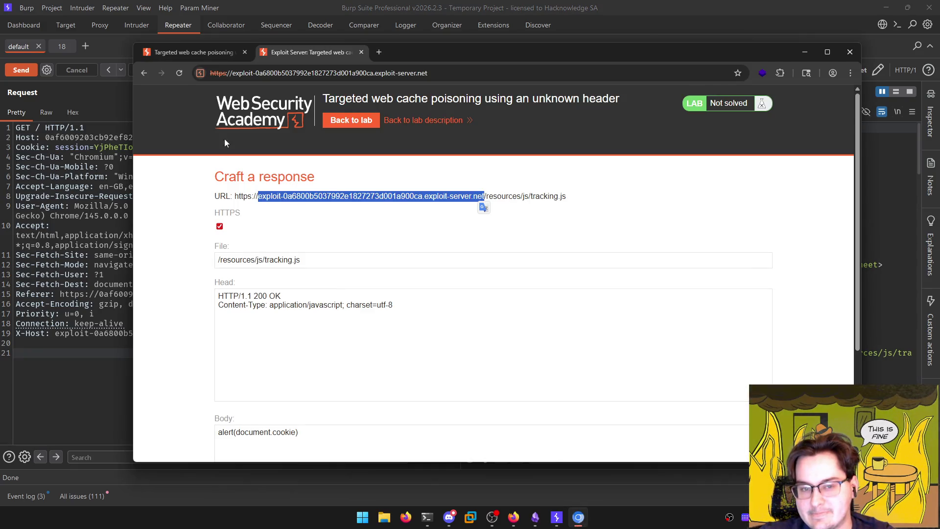
key(ctrl+Tab)
key(F5)
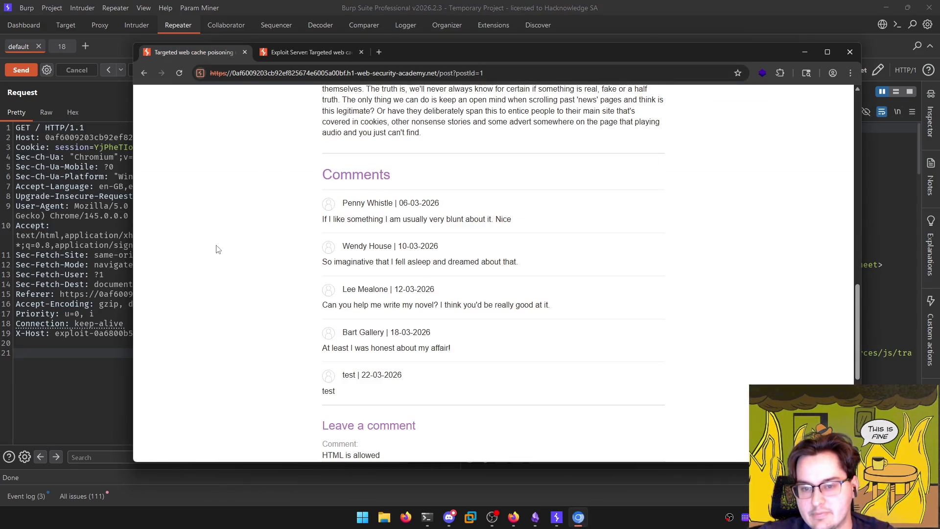
scroll(260, 265, up, 15)
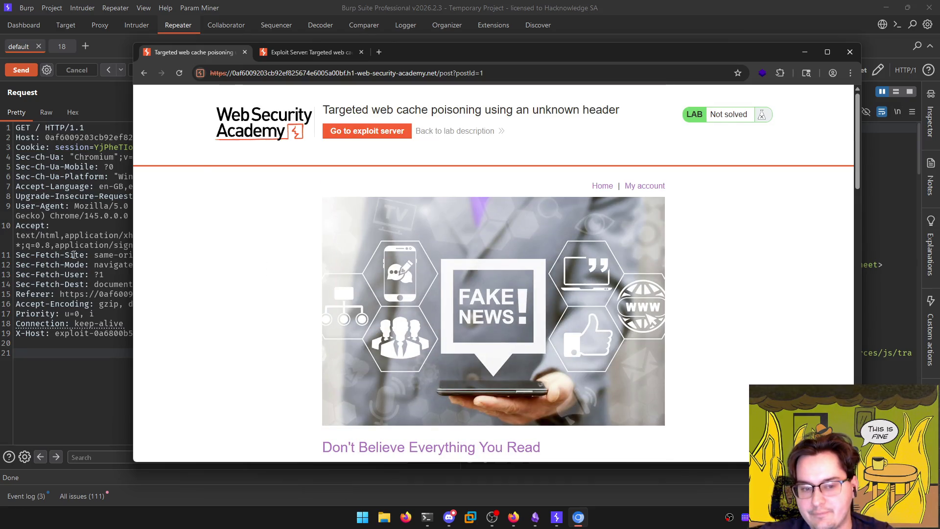
click(91, 243)
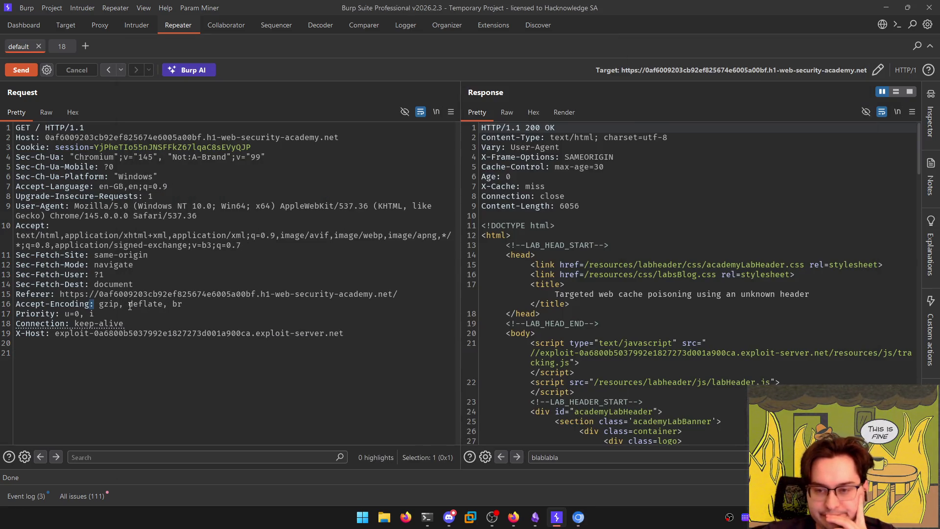
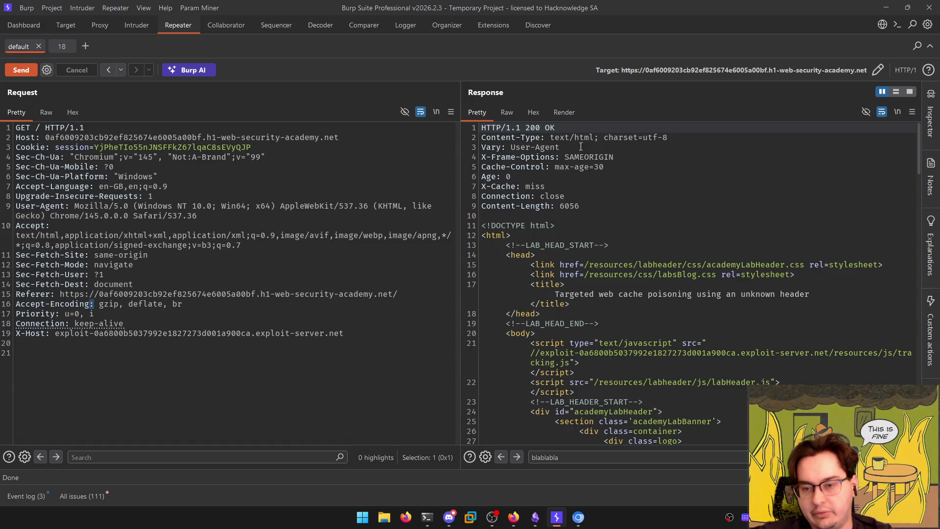
Add an empty Vary header to the lab request, trim the trailing blank line, and send it
drag(581, 147, 481, 137)
click(130, 344)
text(Vary)
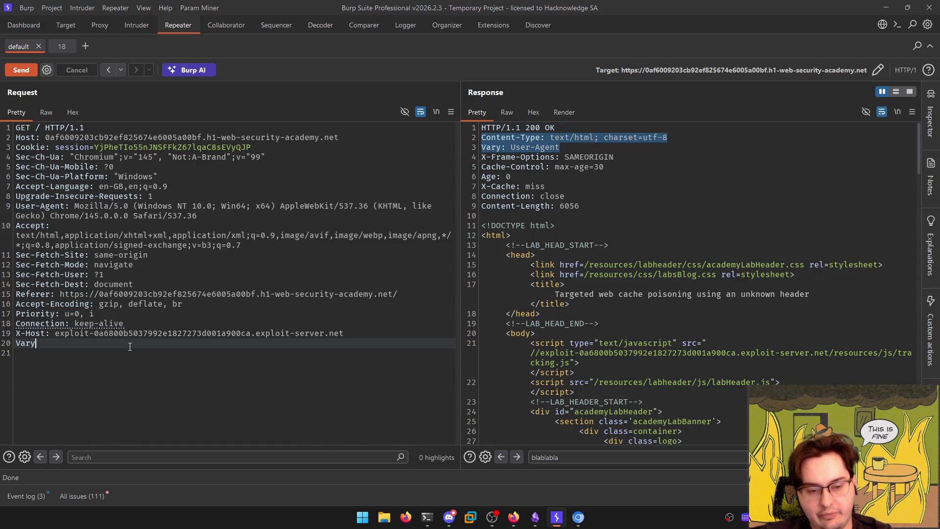
text(: a)
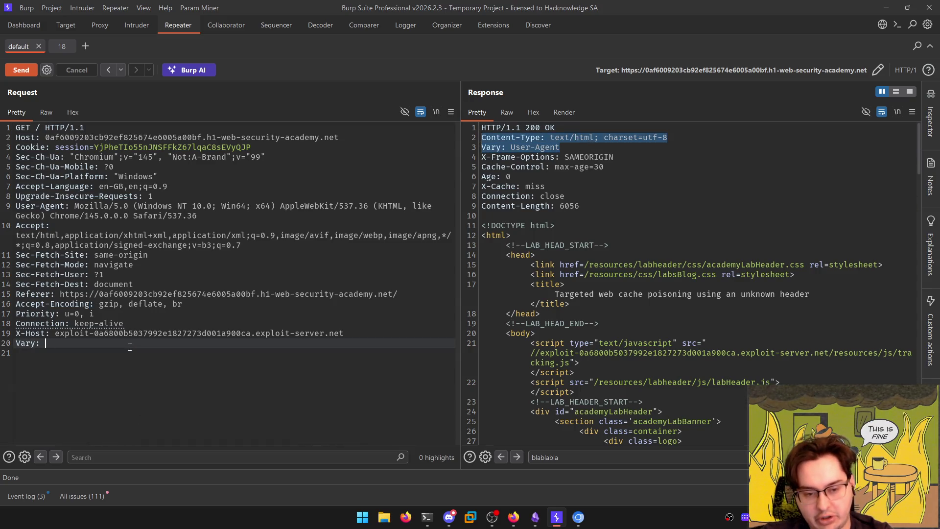
key(BackSpace)
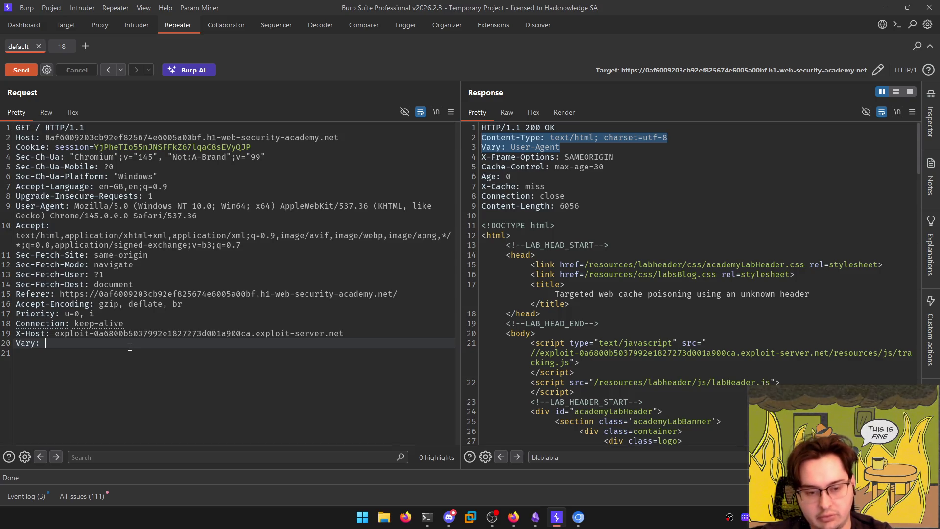
key(ctrl+space)
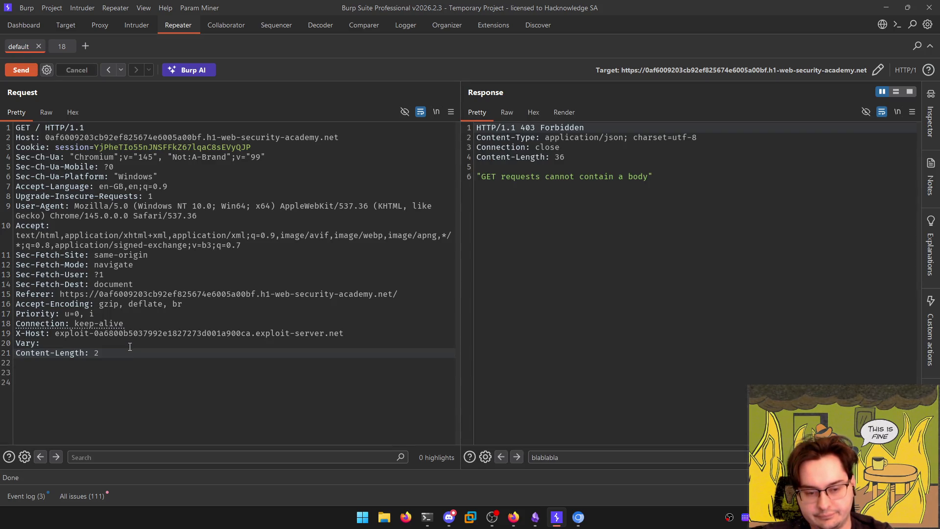
key(Down)
key(Down)
key(Delete)
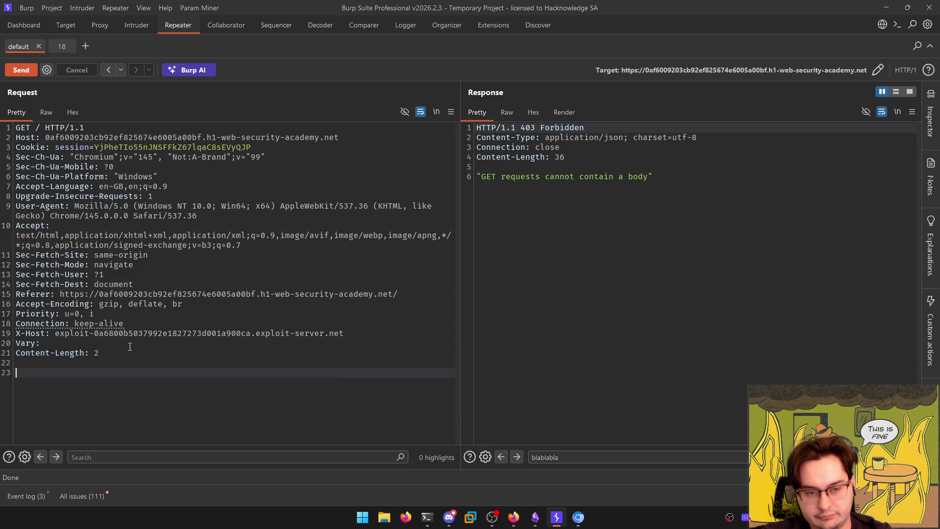
key(ctrl+space)
Give the Vary header the value 'cachangeqqlchoseoupas' and resend the request
key(Up)
key(Up)
key(Up)
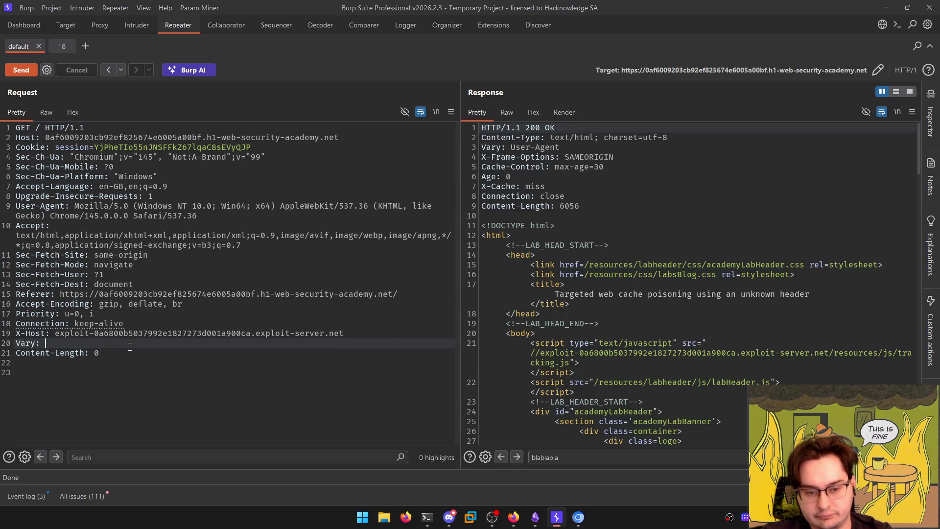
text(cachangeqql)
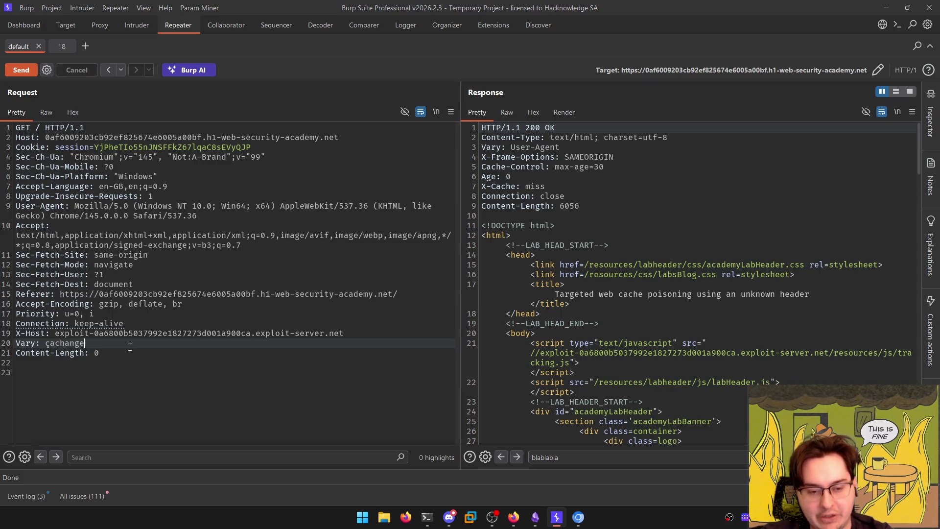
text(choseoupas)
key(ctrl+space)
Undo the Vary edits to restore the X-Host: blablabla request, resend it, and view the site map issues
key(ctrl+shift+Left)
key(ctrl+shift+Left)
key(ctrl+shift+Left)
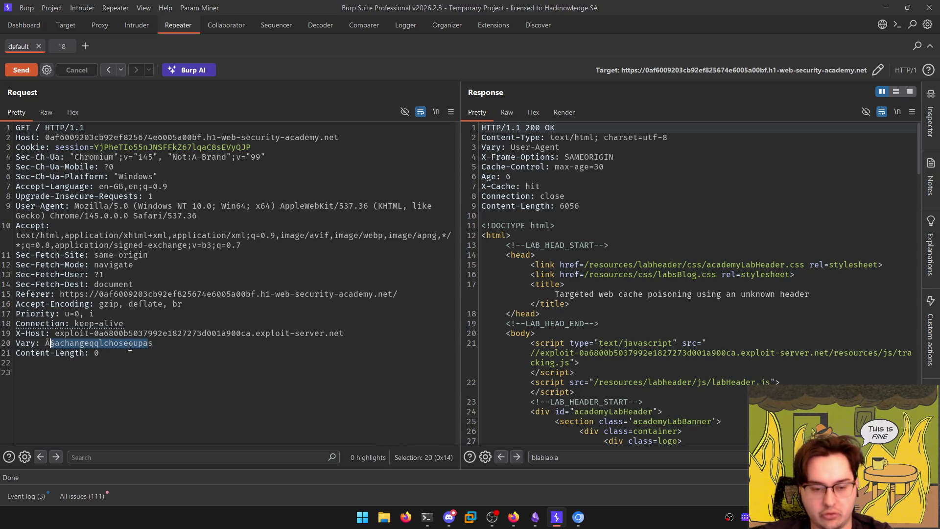
key(ctrl+z)
key(ctrl+z)
key(ctrl+z)
key(ctrl+space)
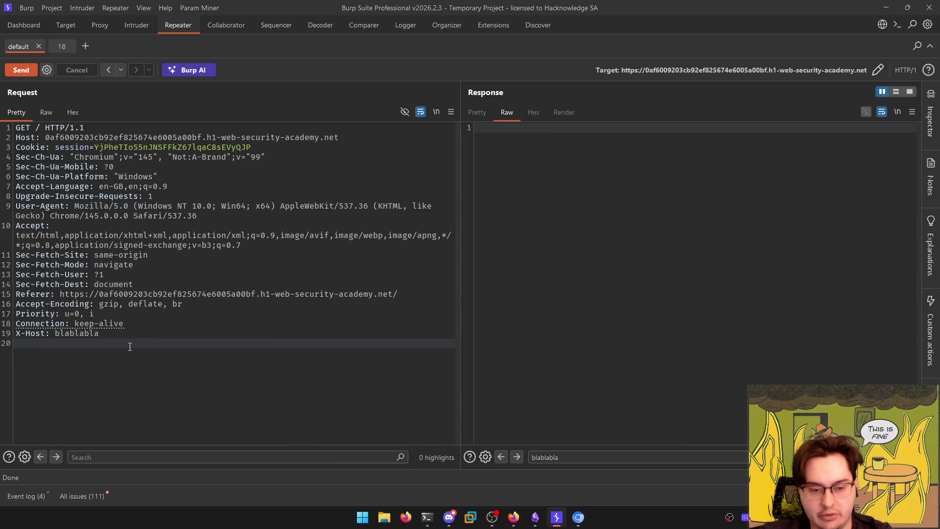
key(Return)
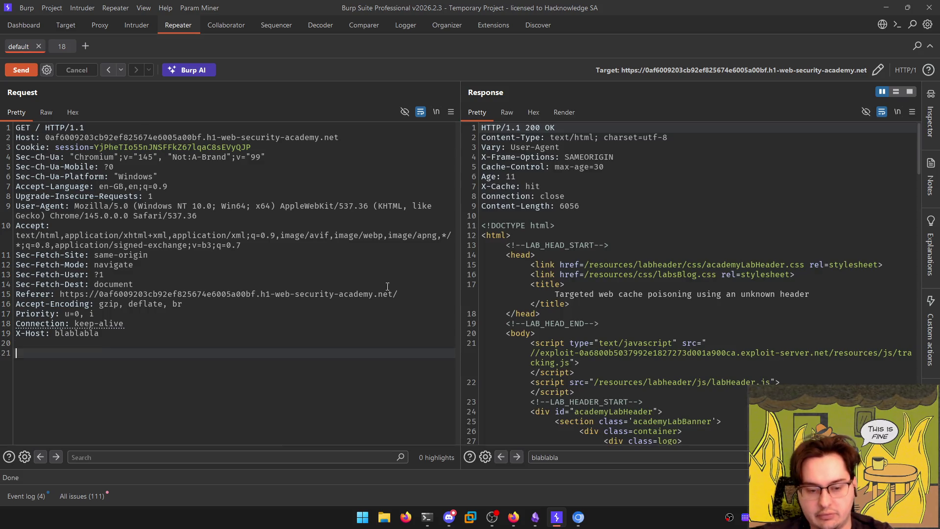
key(ctrl+shift+t)
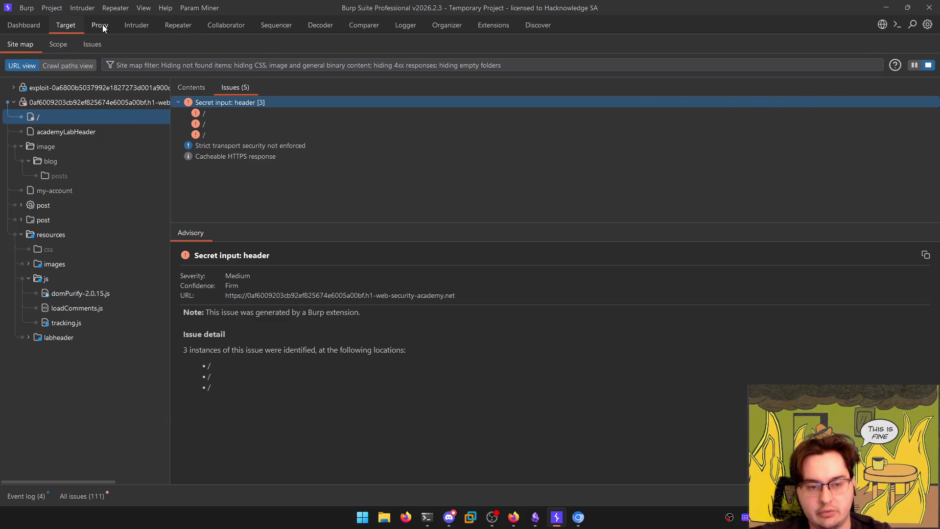
click(427, 517)
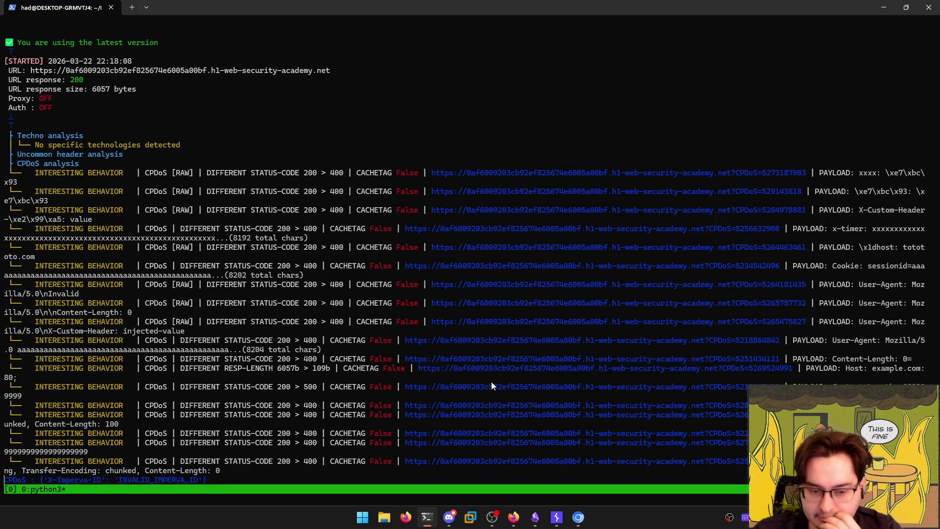
mouse_move(578, 518)
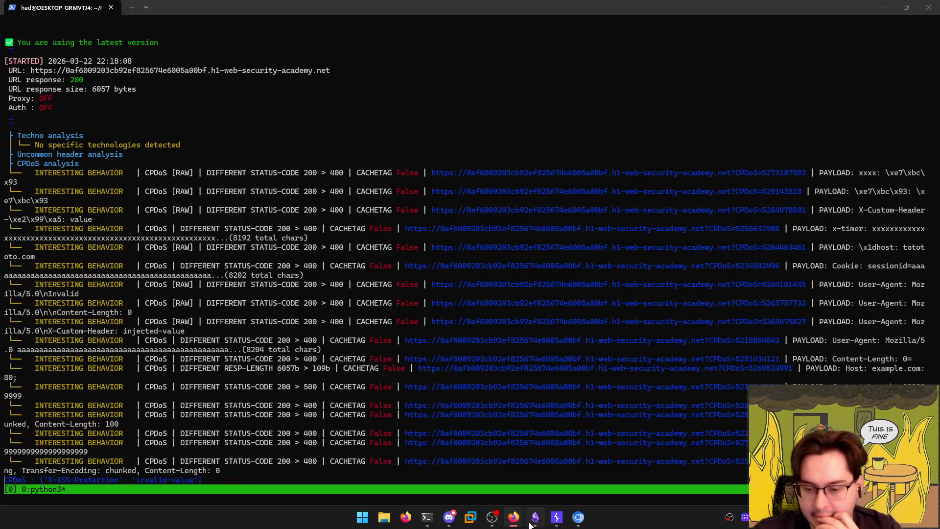
click(535, 517)
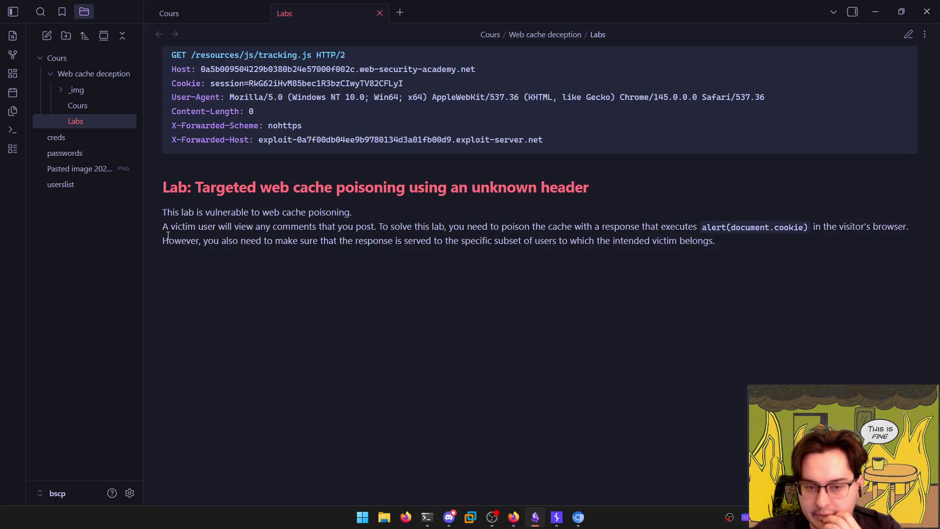
key(alt+Tab)
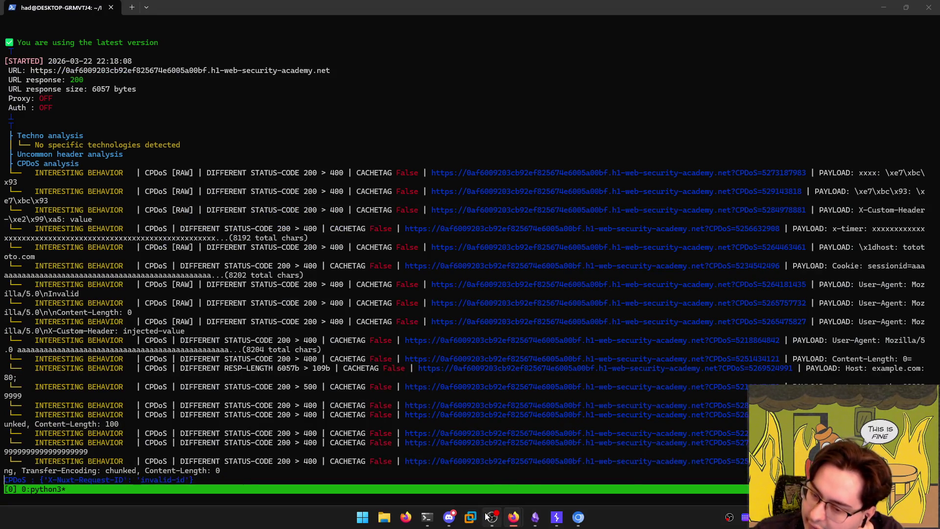
mouse_move(485, 517)
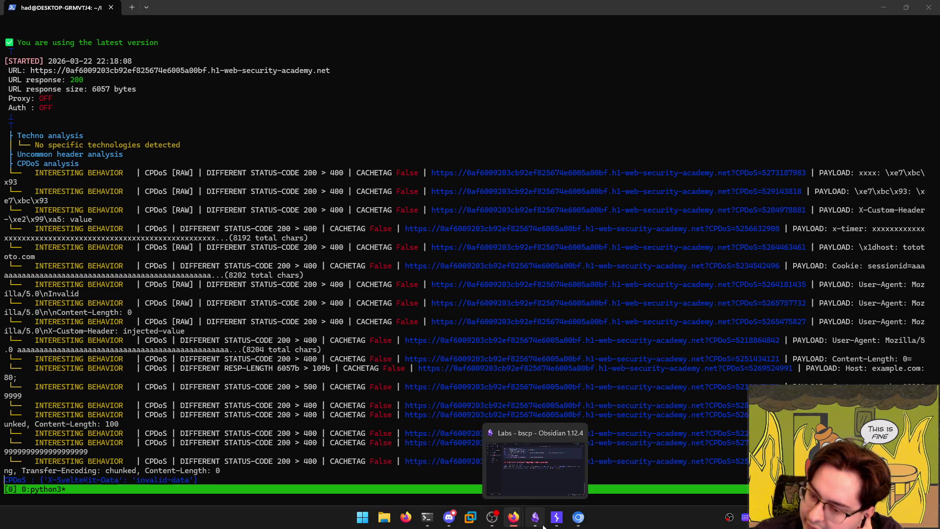
click(549, 492)
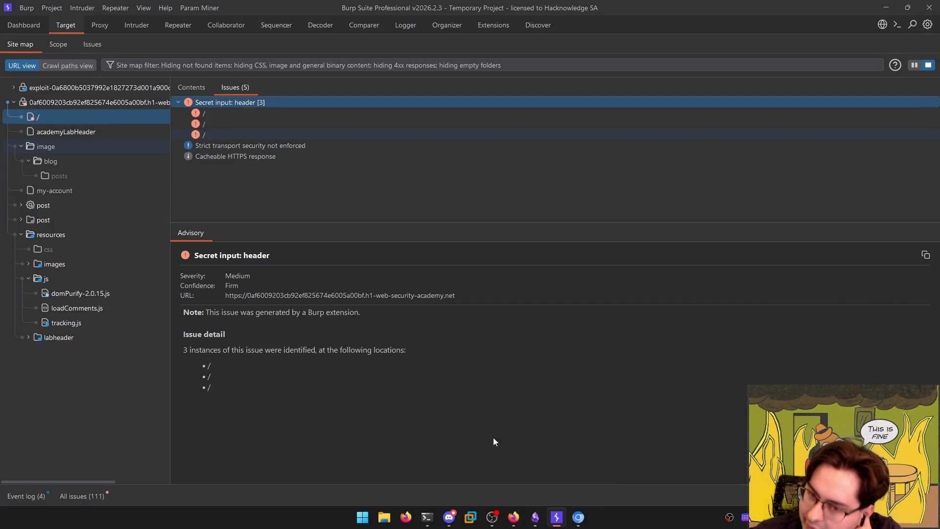
Browse the proxy history and site map, expanding the post and comment folders
click(100, 25)
click(179, 26)
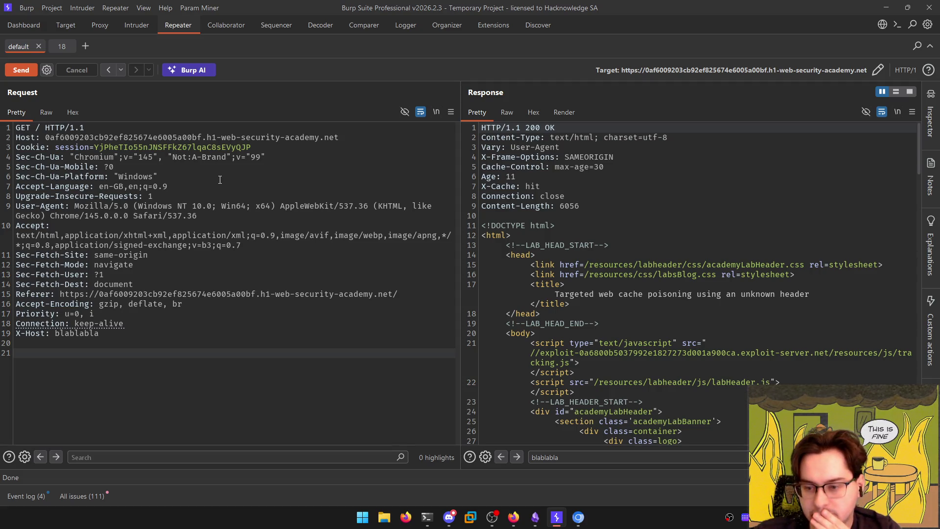
click(71, 22)
click(103, 25)
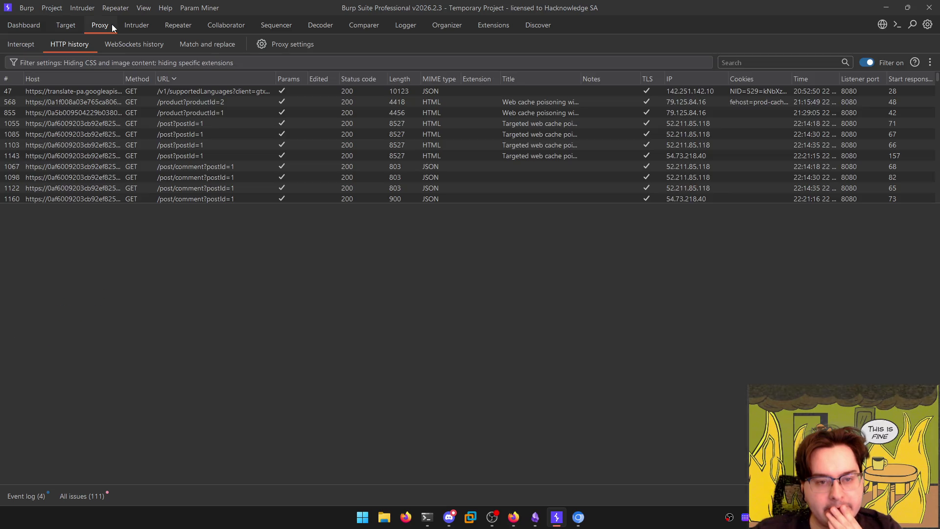
click(74, 27)
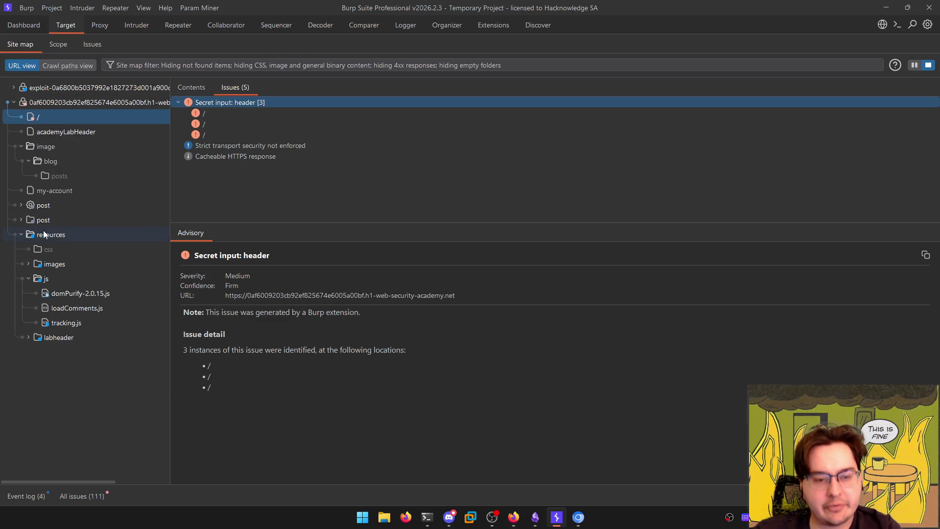
click(22, 221)
click(30, 238)
click(29, 249)
click(49, 264)
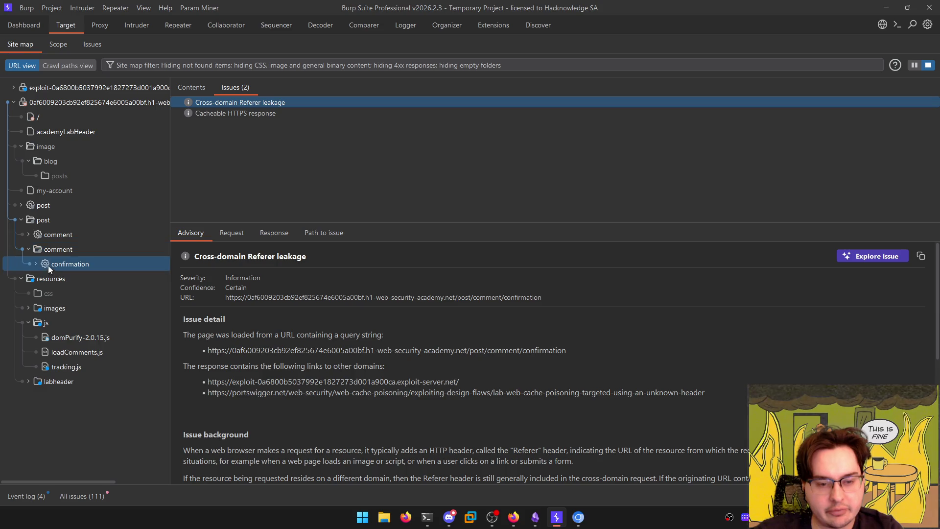
click(57, 279)
Send the site map's POST /post/comment request to Repeater and review its form body
double_click(51, 235)
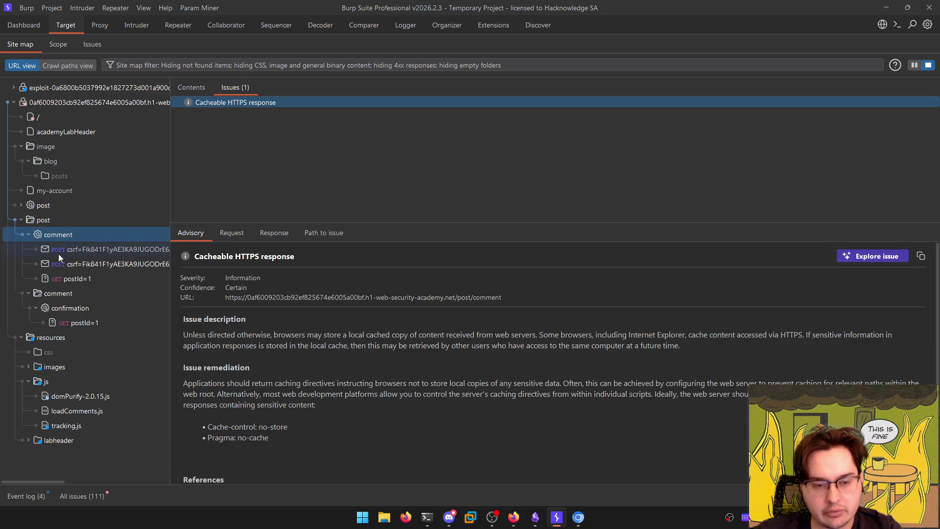
click(68, 264)
click(191, 87)
click(284, 373)
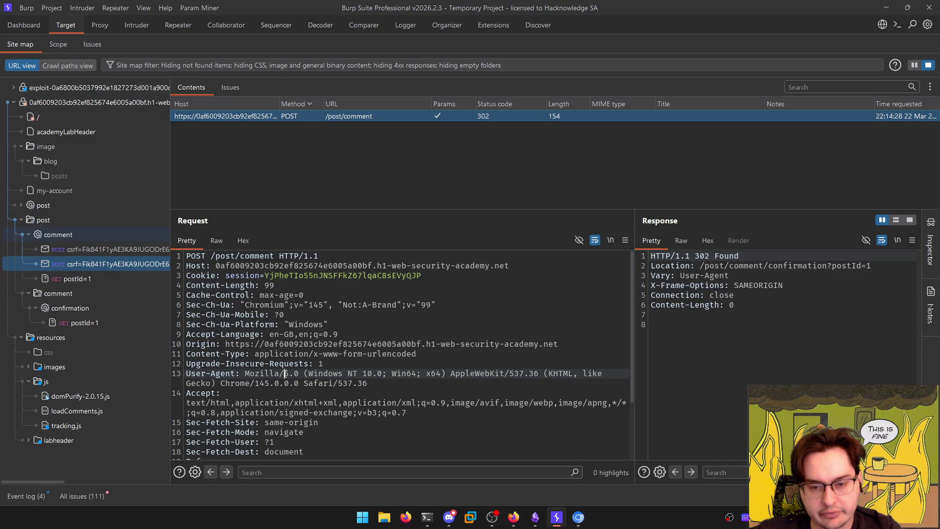
scroll(330, 397, down, 3)
click(330, 396)
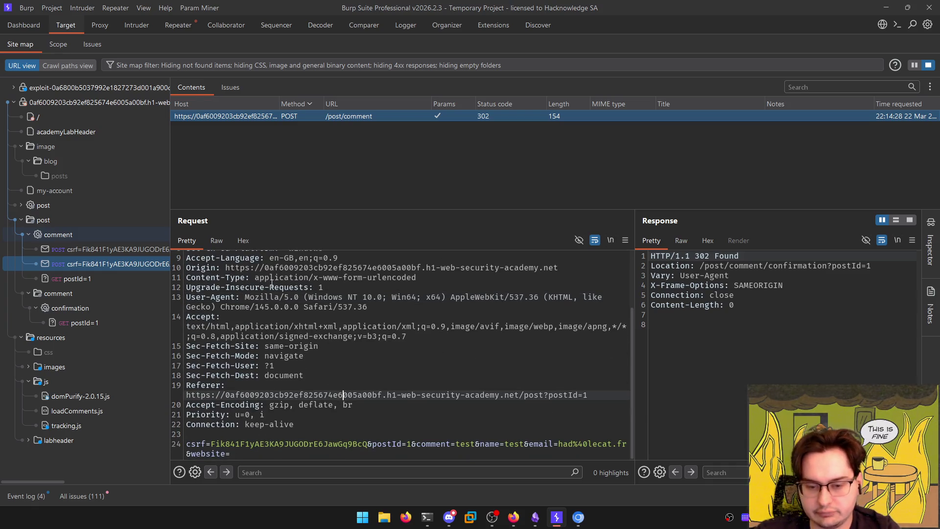
key(ctrl+r)
key(ctrl+shift+r)
click(210, 322)
click(227, 402)
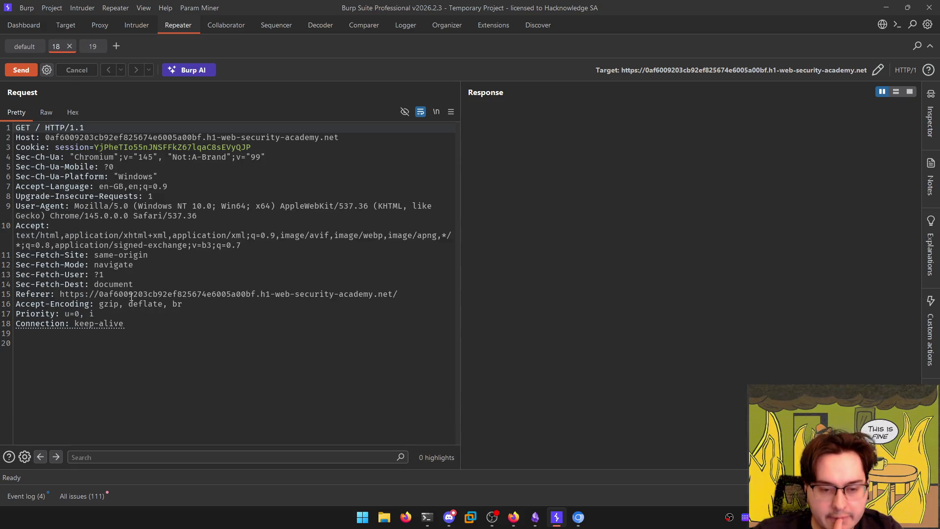
Compare the Repeater tabs for the X-Host home-page request and the comment submission request
click(31, 49)
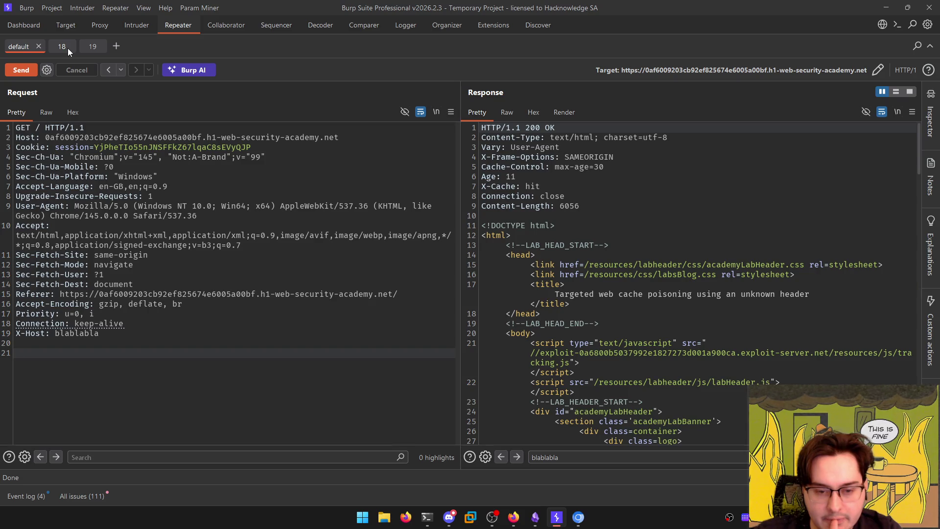
click(67, 48)
click(89, 49)
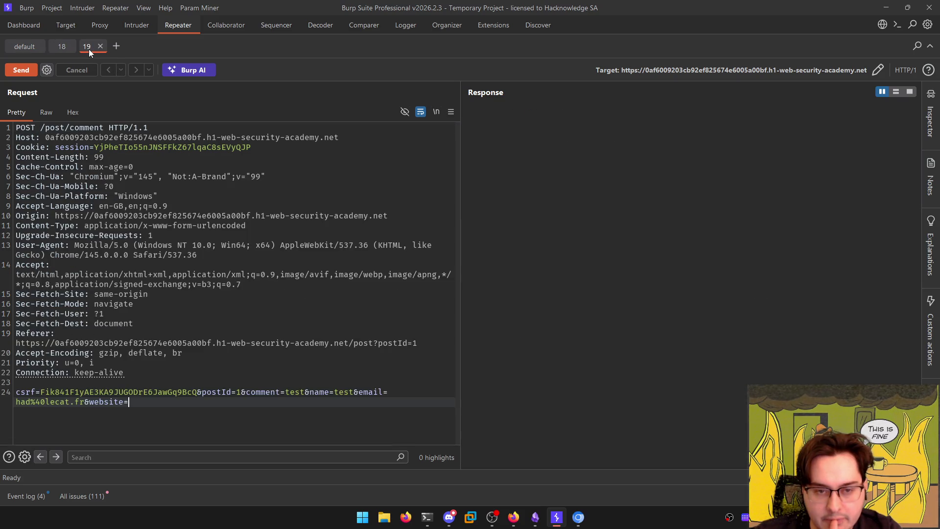
click(60, 47)
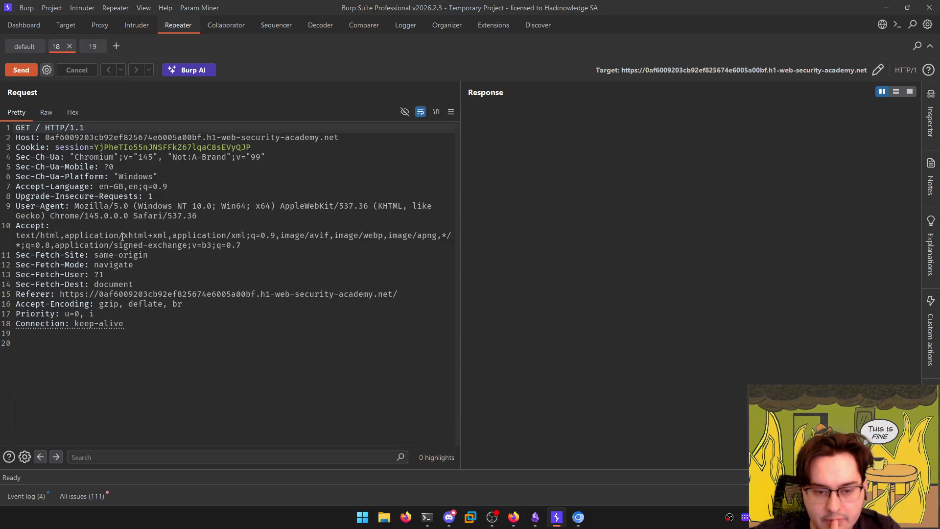
click(155, 331)
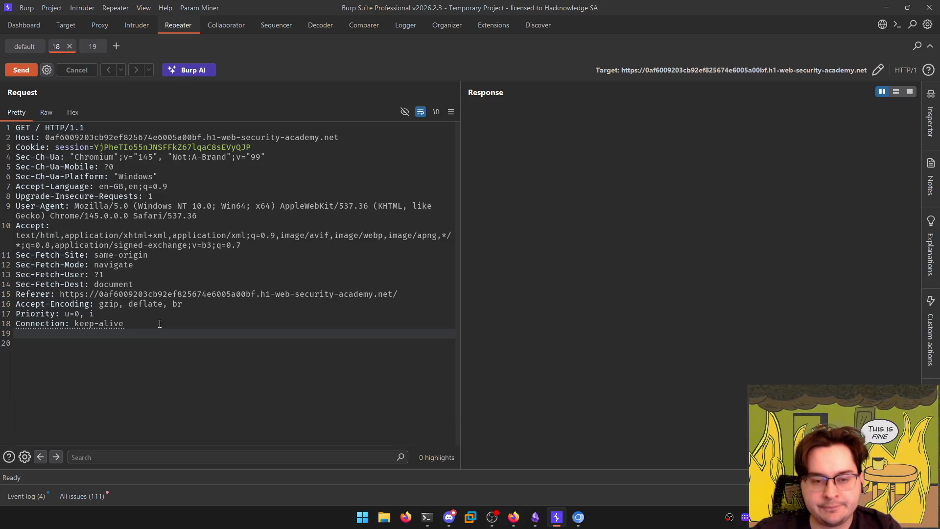
click(89, 47)
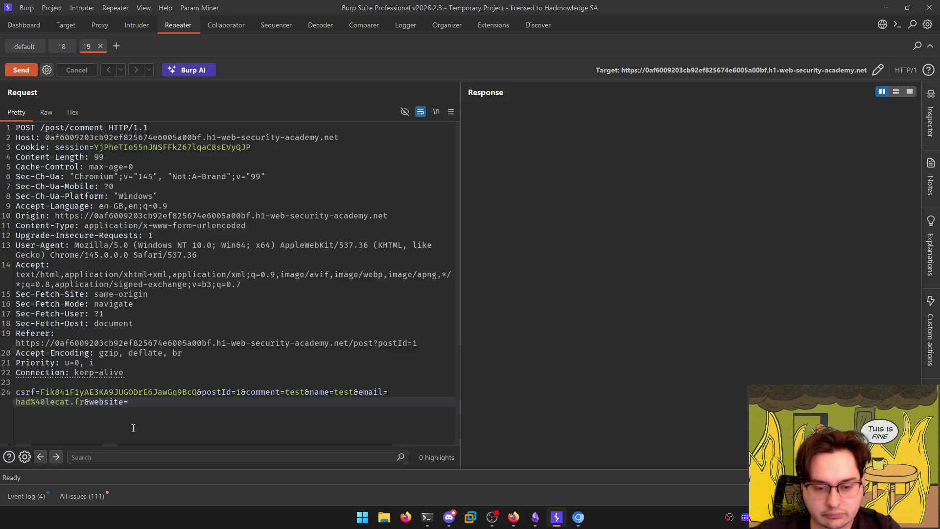
click(234, 382)
Send the comment submission and follow the 302 redirect to the confirmation page's tracking script
key(ctrl+space)
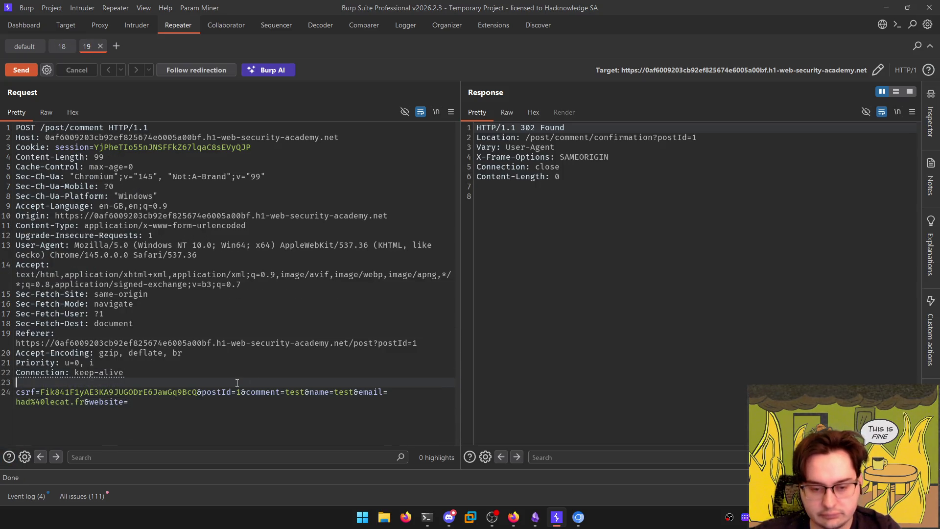
click(179, 71)
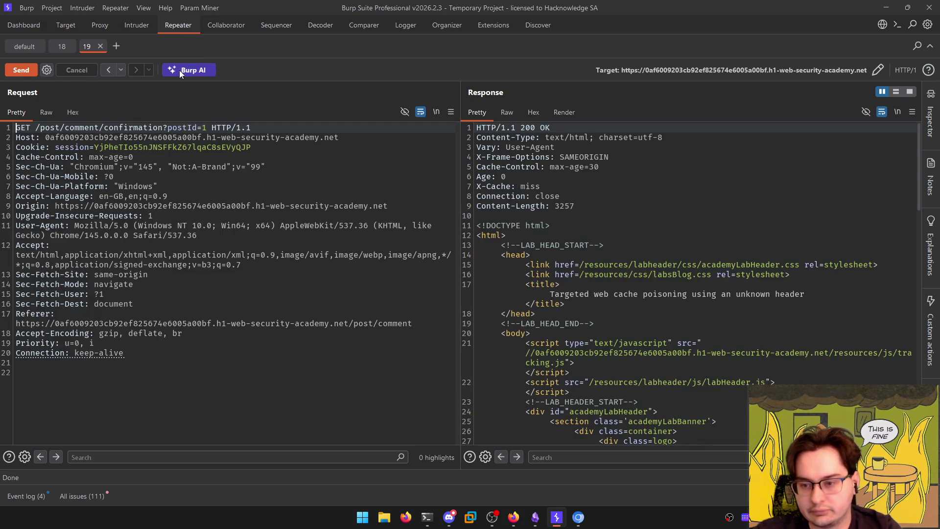
click(552, 355)
click(272, 393)
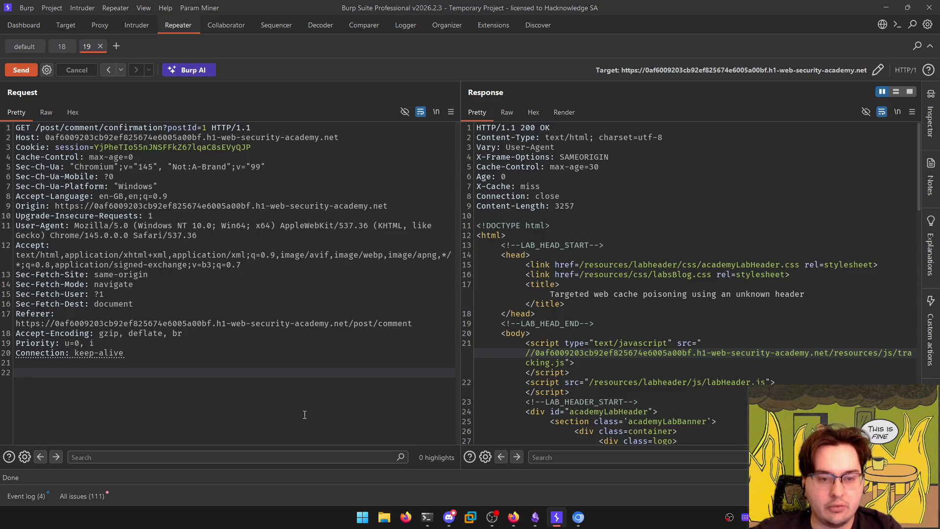
Back in the comment request, insert a new header line and type 'X-Host:'
click(108, 70)
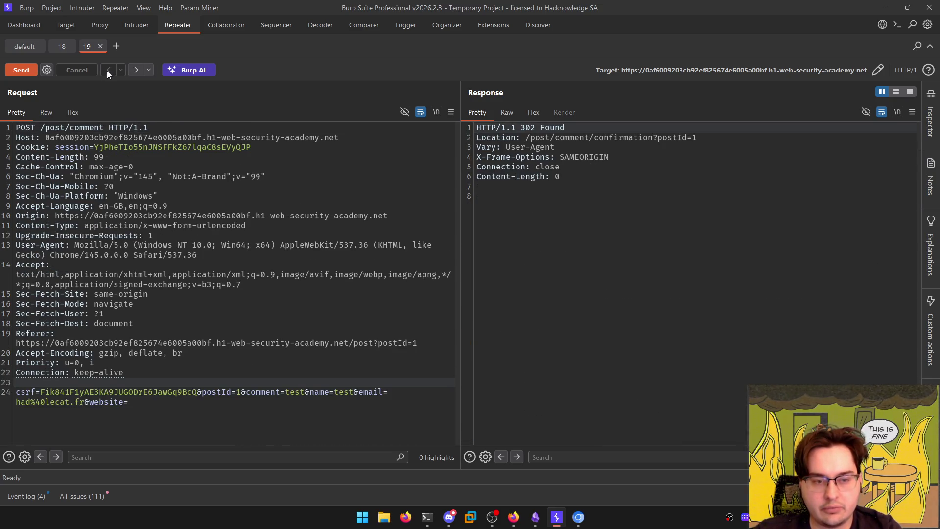
key(Return)
key(Return)
key(Up)
key(Up)
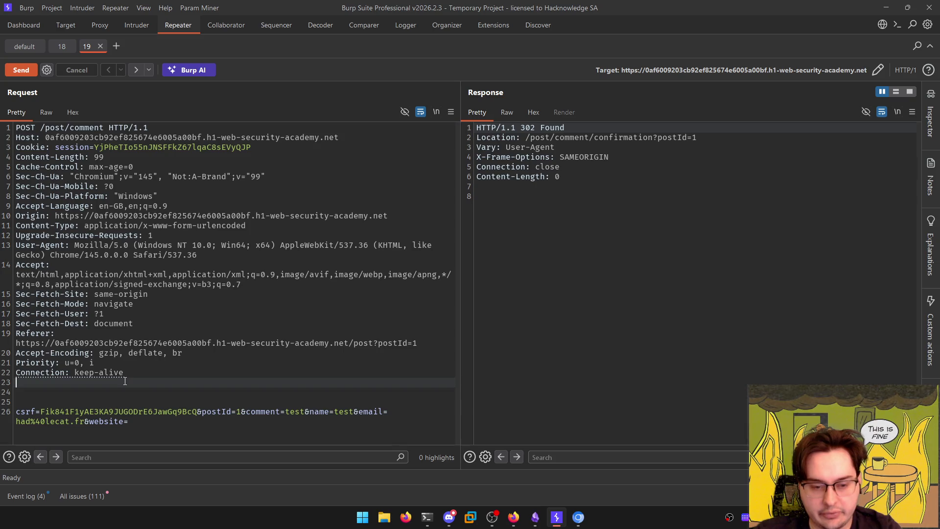
text(X-)
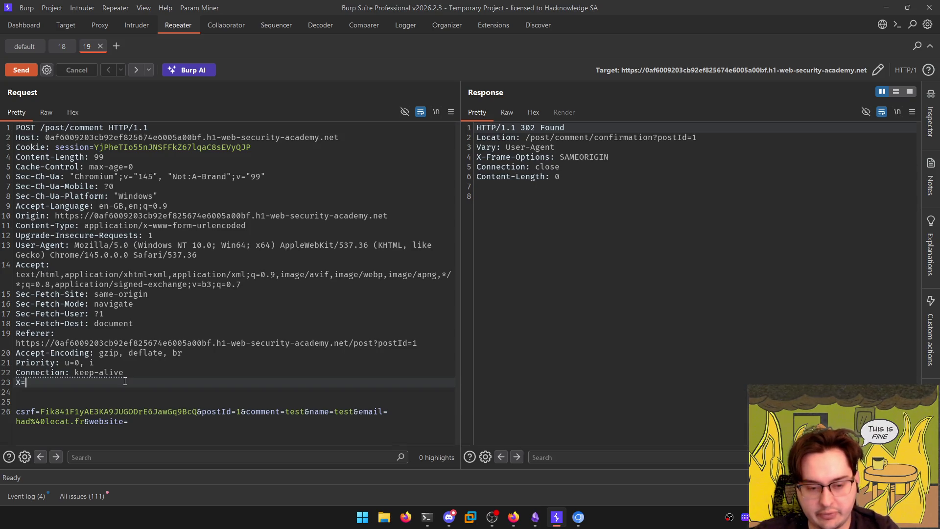
text(Host:)
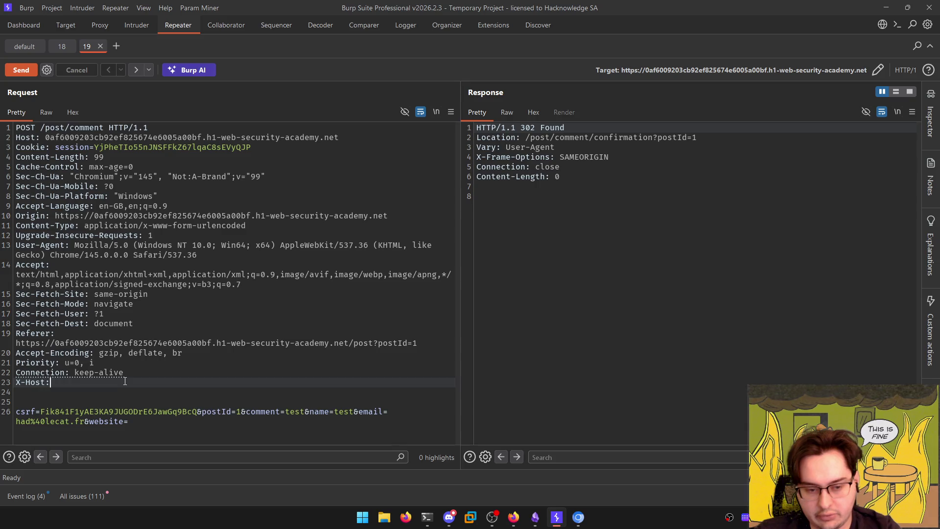
Check the home-page tab and redirect location, leaving the comment request's X-Host header empty
click(63, 47)
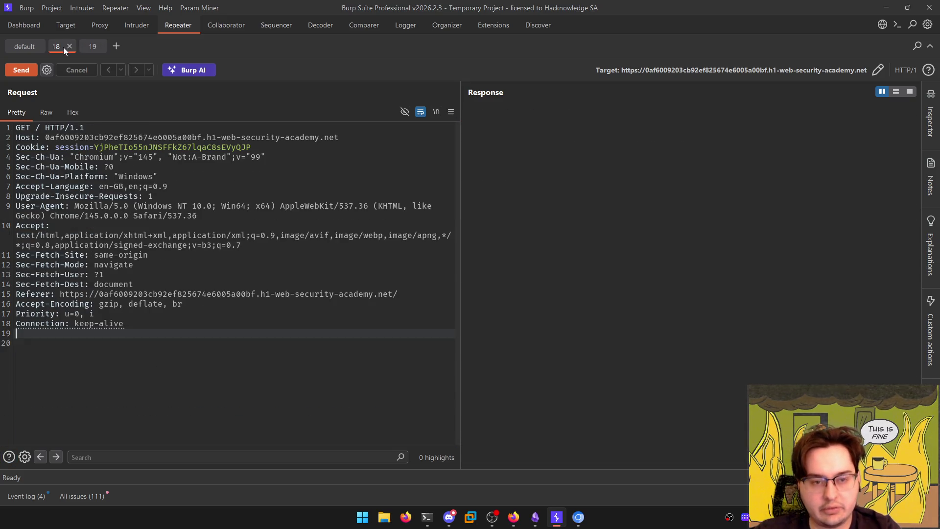
click(91, 46)
click(78, 385)
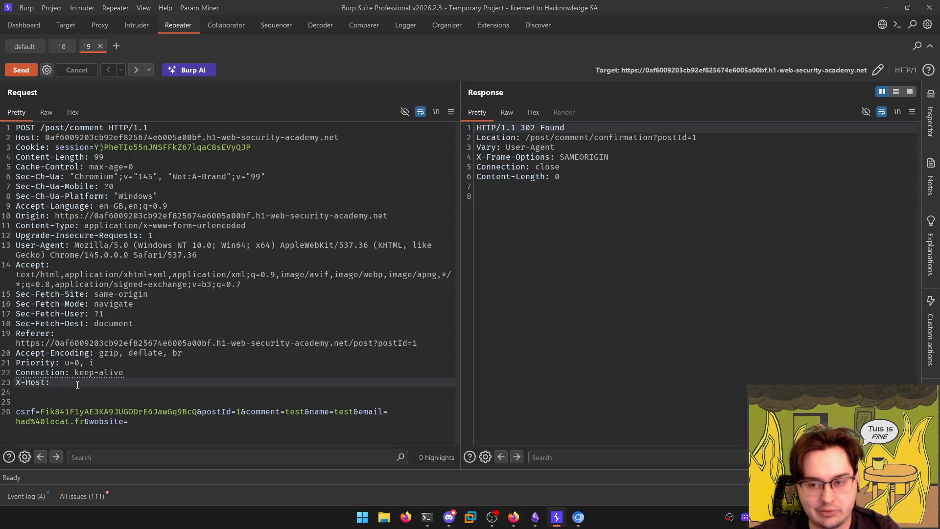
drag(698, 138, 526, 137)
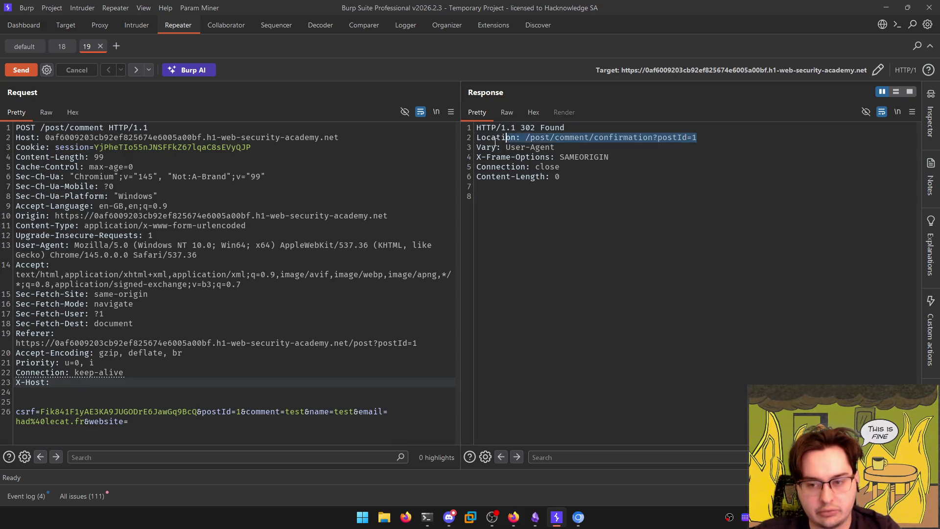
click(556, 147)
click(169, 382)
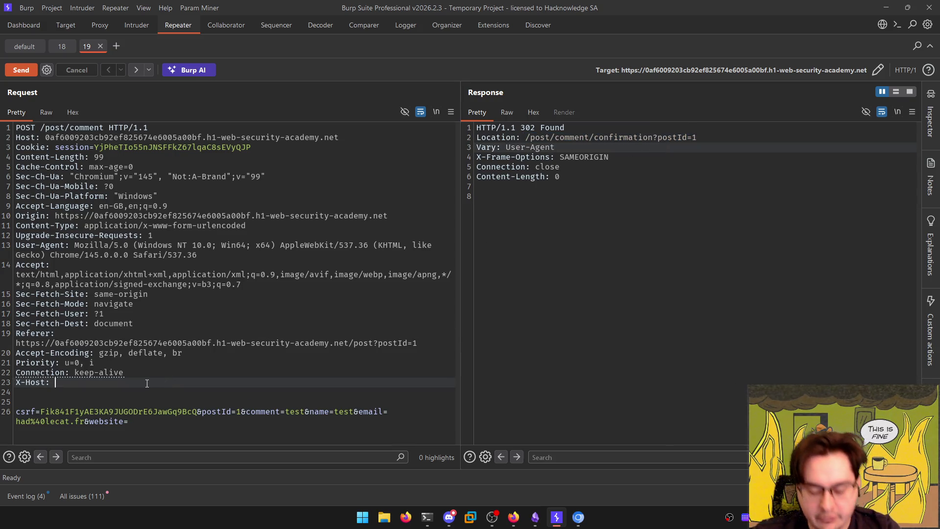
click(576, 519)
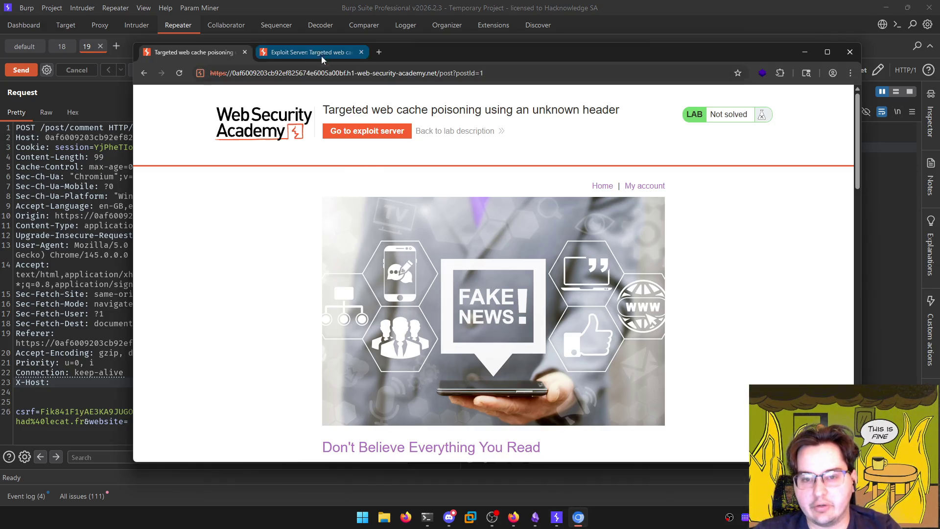
Copy the exploit server's host name and paste it as the comment request's X-Host value
click(311, 52)
click(210, 78)
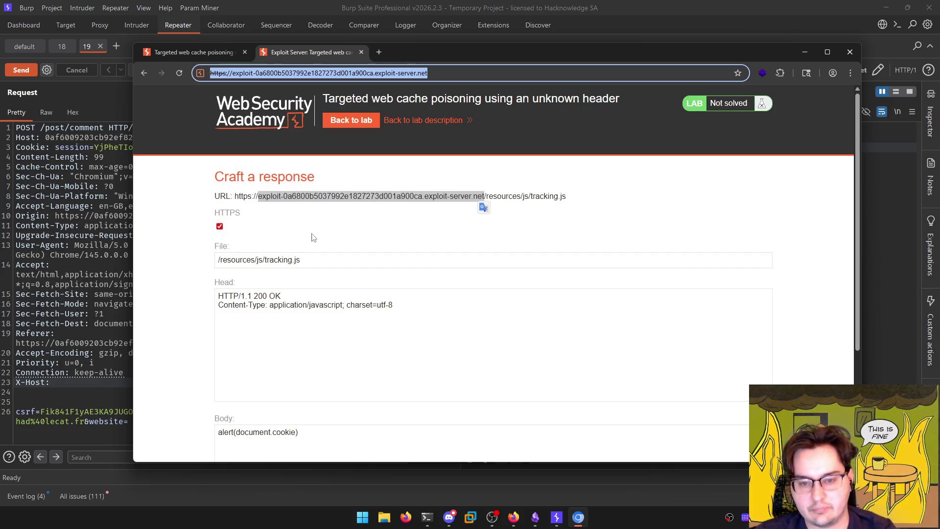
click(382, 193)
right_click(382, 193)
click(396, 207)
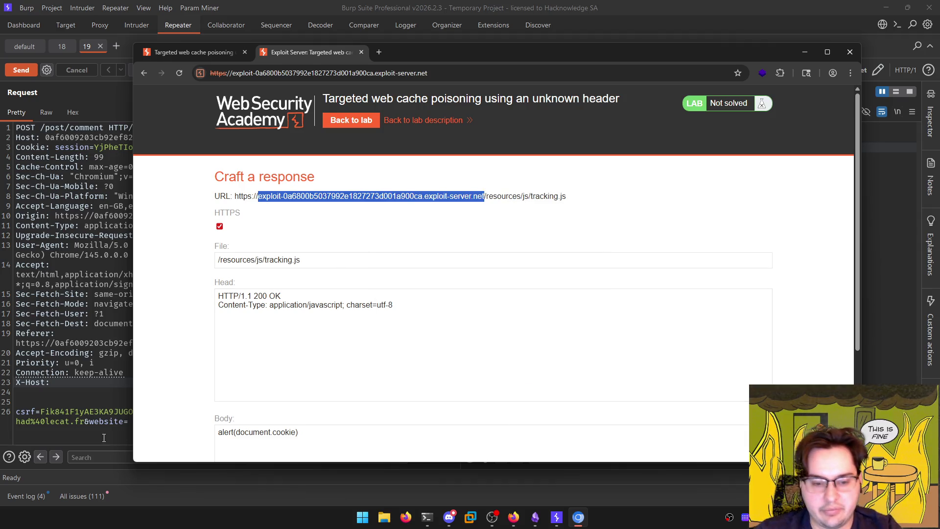
key(alt+Tab)
text(exploit-0a6800b5037992e1827273d001a900ca.exploit-server.net)
key(alt+Tab)
key(alt+Tab)
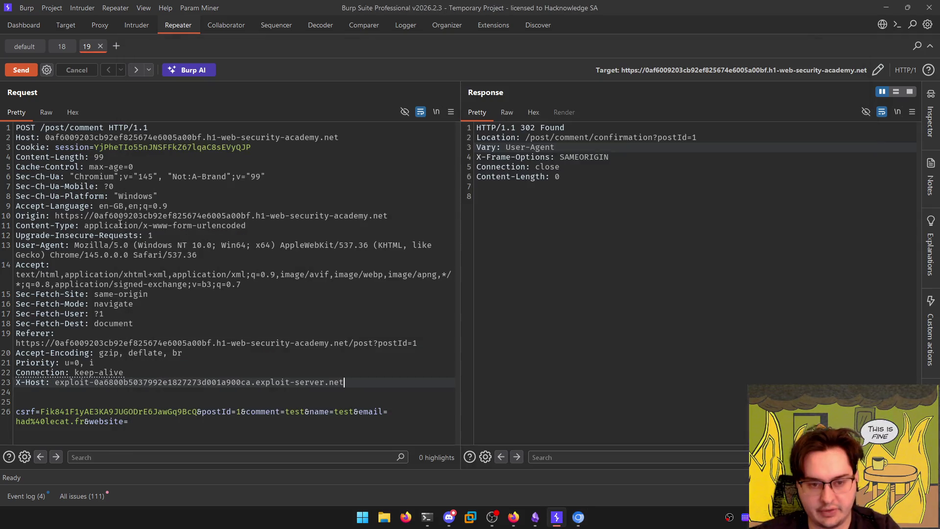
Resend the comment with X-Host and confirm the confirmation page loads tracking.js from the exploit host
key(ctrl+space)
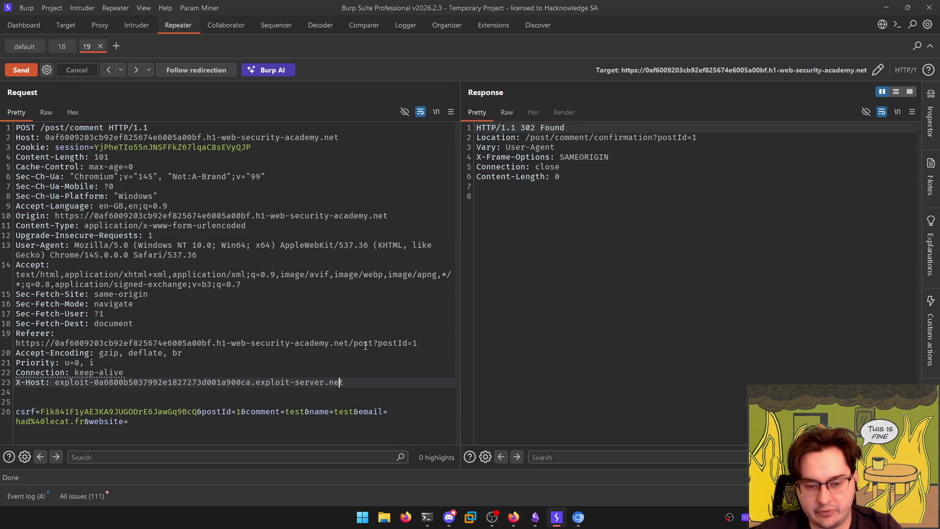
click(204, 72)
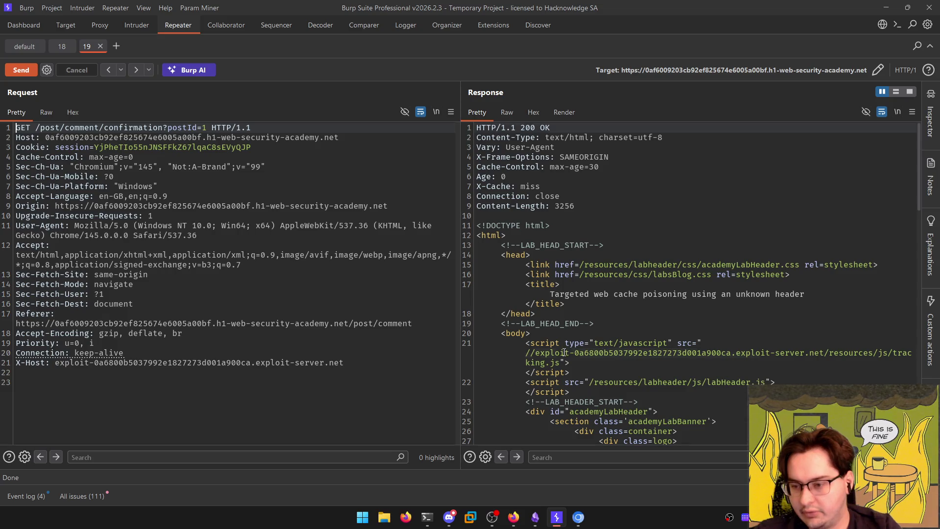
drag(565, 353, 796, 352)
click(796, 353)
key(alt+Tab)
scroll(220, 208, up, 5)
key(ctrl+Tab)
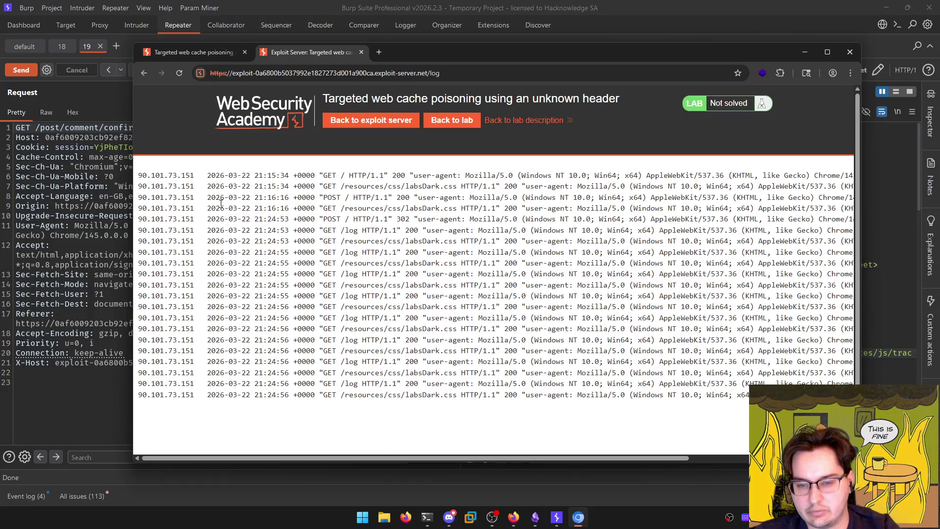
Compare the exploit server access log entries with the blog post's test comments
key(ctrl+Tab)
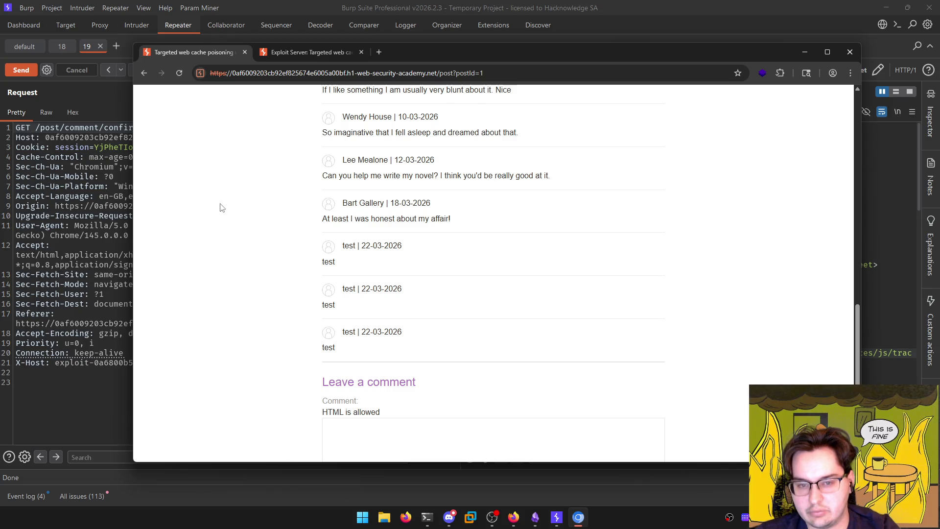
key(ctrl+Tab)
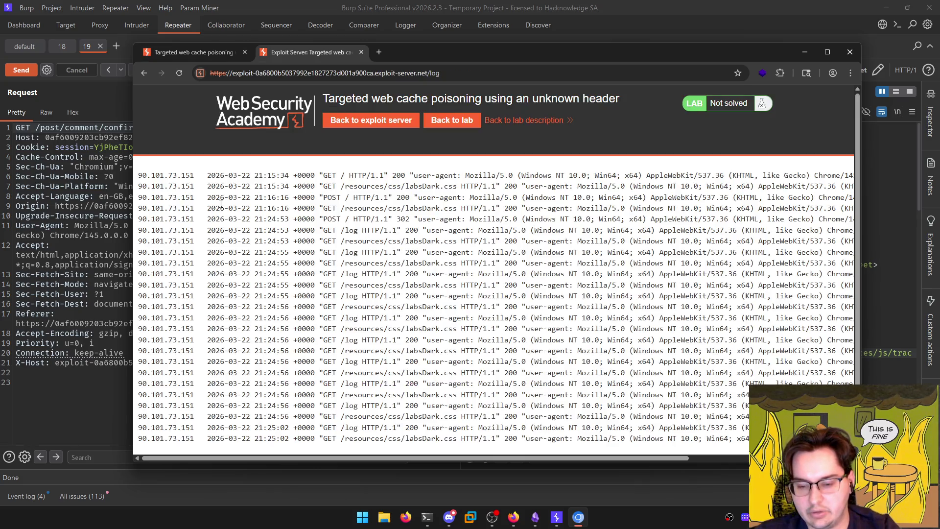
scroll(248, 210, down, 1)
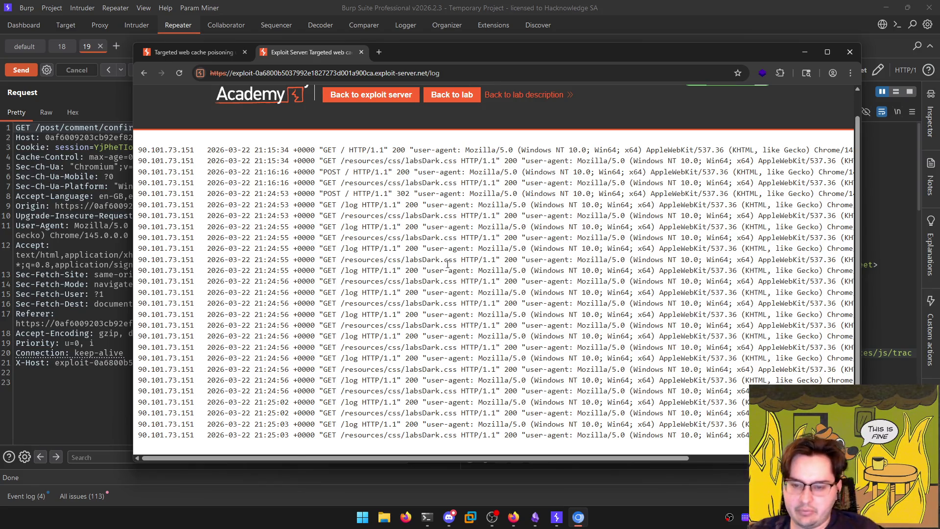
drag(386, 459, 542, 459)
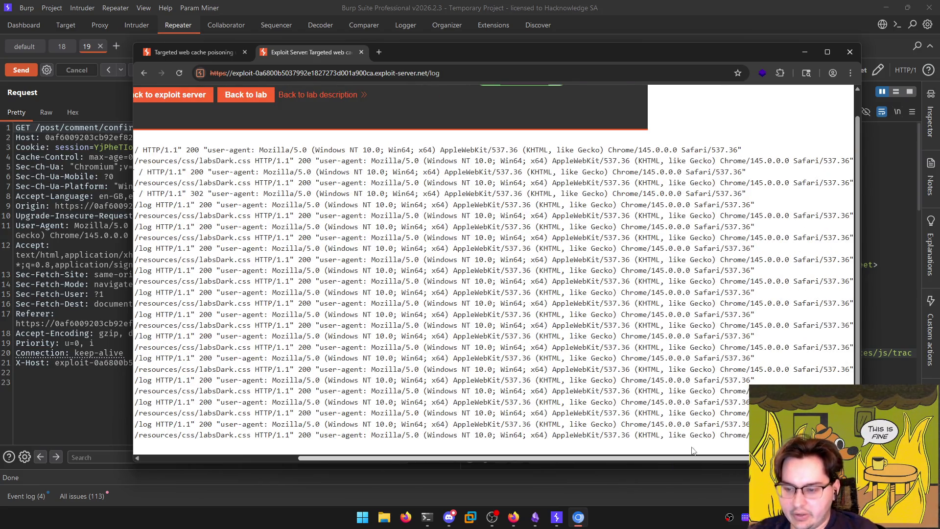
drag(737, 458, 576, 457)
click(202, 51)
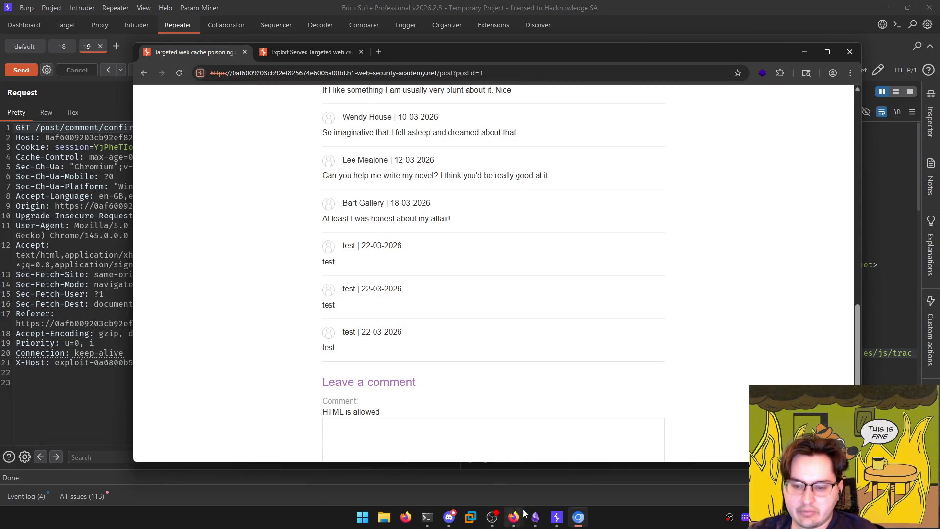
mouse_move(513, 516)
click(483, 458)
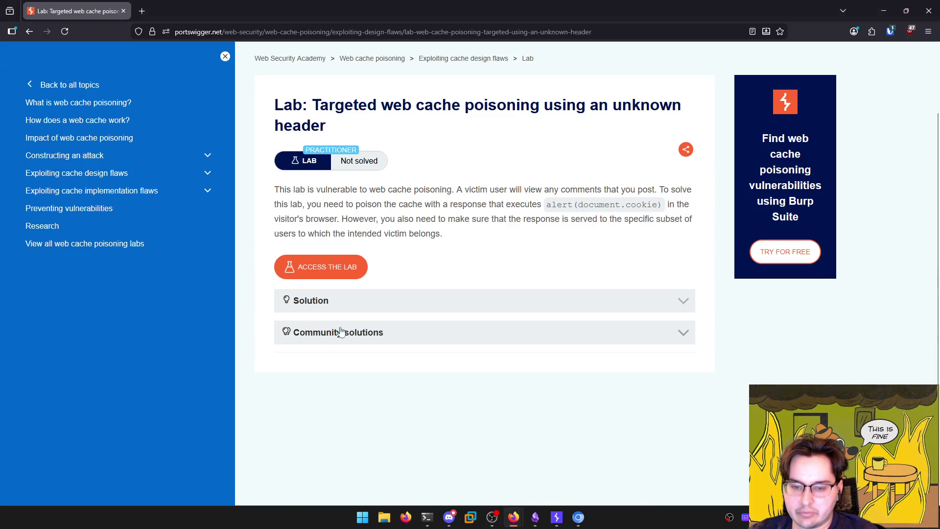
Expand the lab's solution, set the zoom to 120%, and hide the topic sidebar
click(357, 298)
scroll(357, 297, down, 5)
key(ctrl+plus)
key(ctrl+plus)
key(ctrl+plus)
key(ctrl+minus)
click(271, 61)
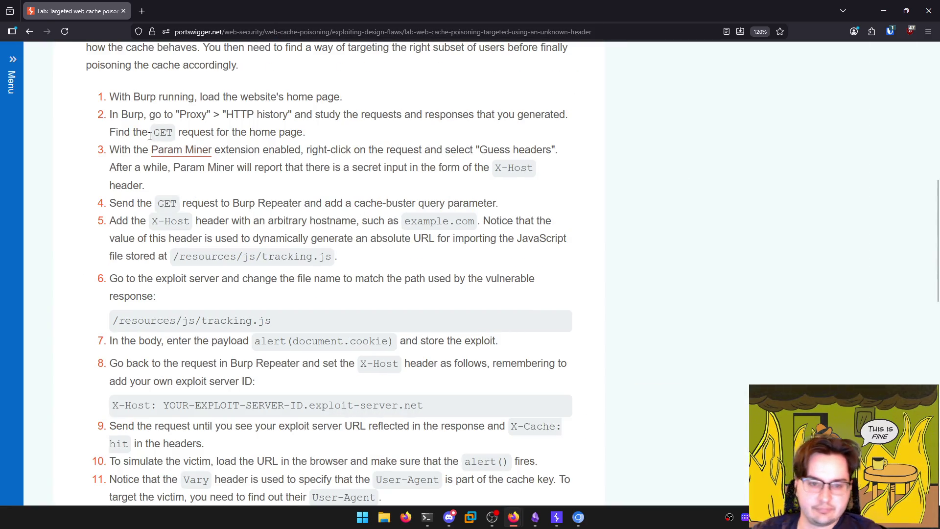
Read solution steps 3 to 5, highlighting the Param Miner, X-Host and tracking.js details
drag(110, 150, 557, 149)
click(302, 178)
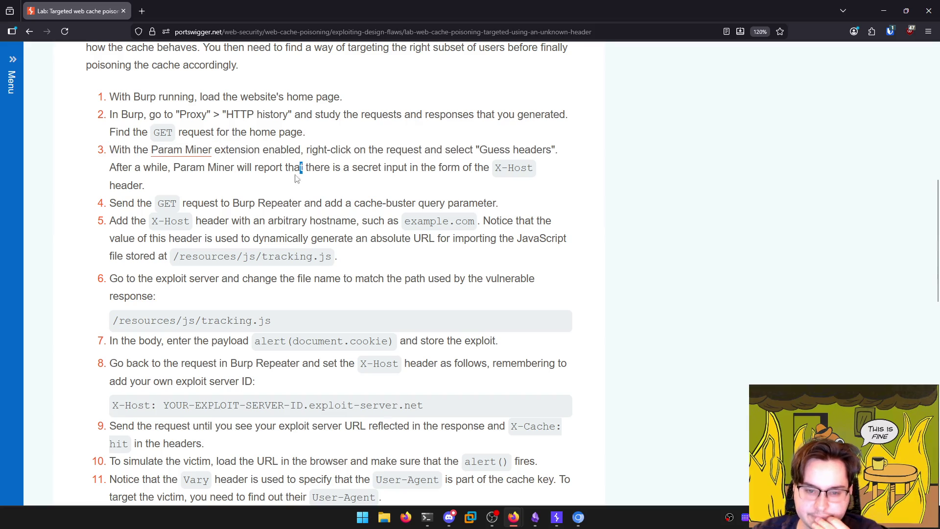
drag(157, 202, 441, 203)
drag(147, 220, 529, 220)
click(333, 221)
drag(179, 256, 331, 256)
drag(120, 238, 563, 238)
click(513, 221)
mouse_move(387, 272)
mouse_down()
mouse_move(109, 239)
mouse_move(80, 209)
mouse_move(178, 233)
mouse_up()
scroll(98, 273, down, 2)
click(240, 260)
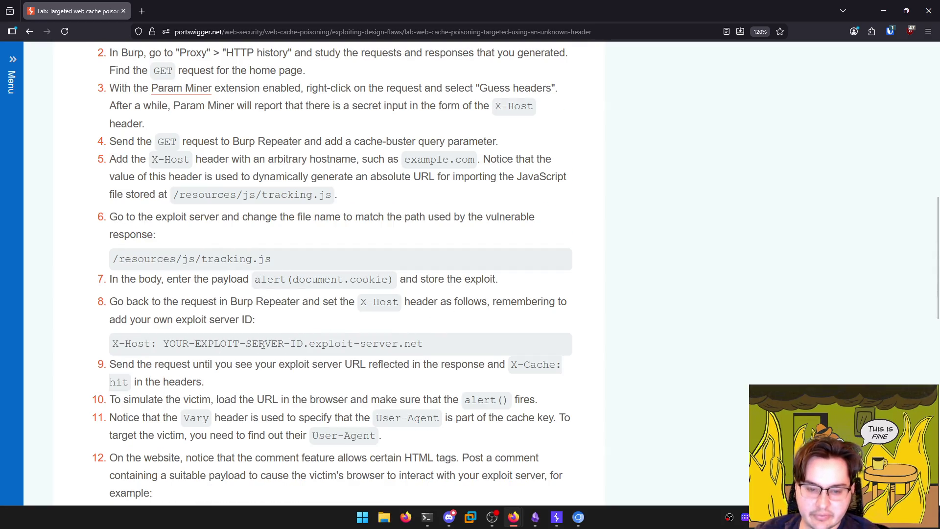
Read steps 9 to 11, highlighting the exploit, load-the-URL, Vary header and User-Agent notes
drag(138, 364, 305, 377)
double_click(305, 370)
triple_click(305, 370)
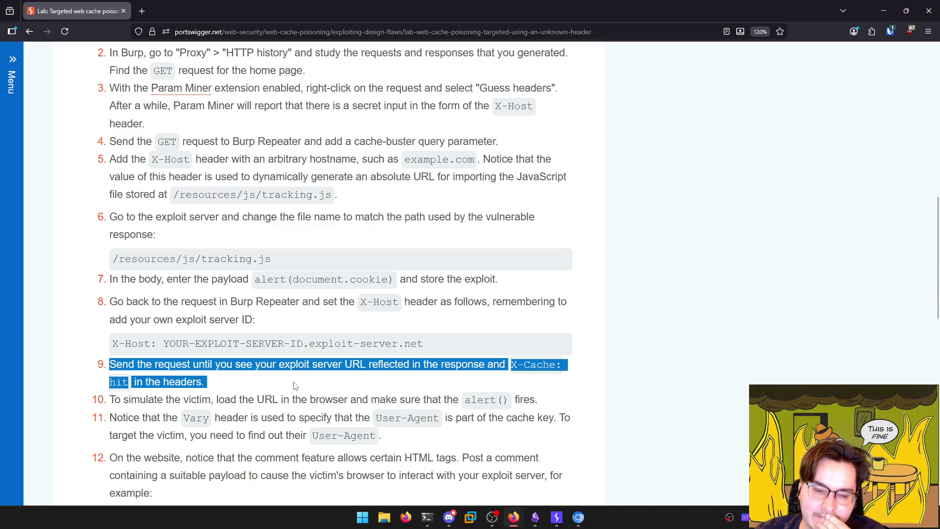
scroll(294, 386, down, 2)
drag(259, 337, 124, 338)
click(225, 343)
drag(226, 343, 516, 339)
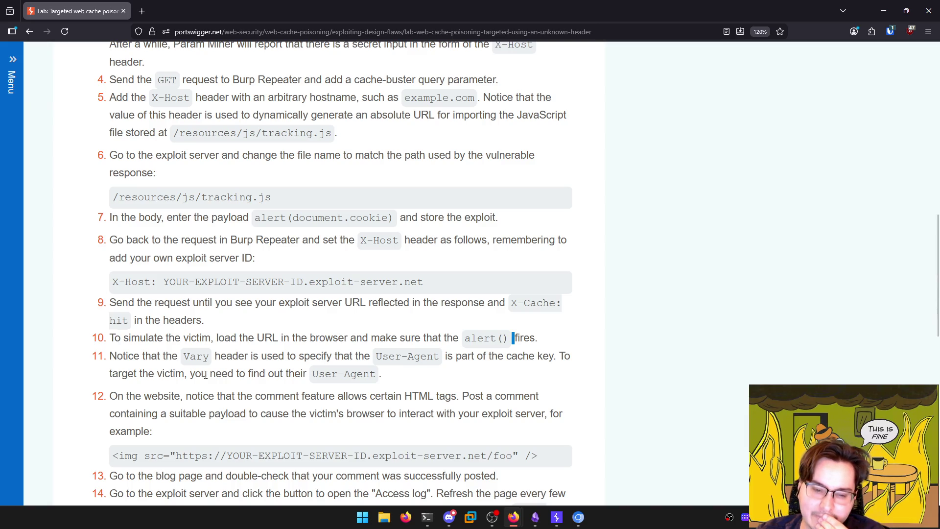
drag(115, 356, 538, 359)
click(345, 360)
click(549, 362)
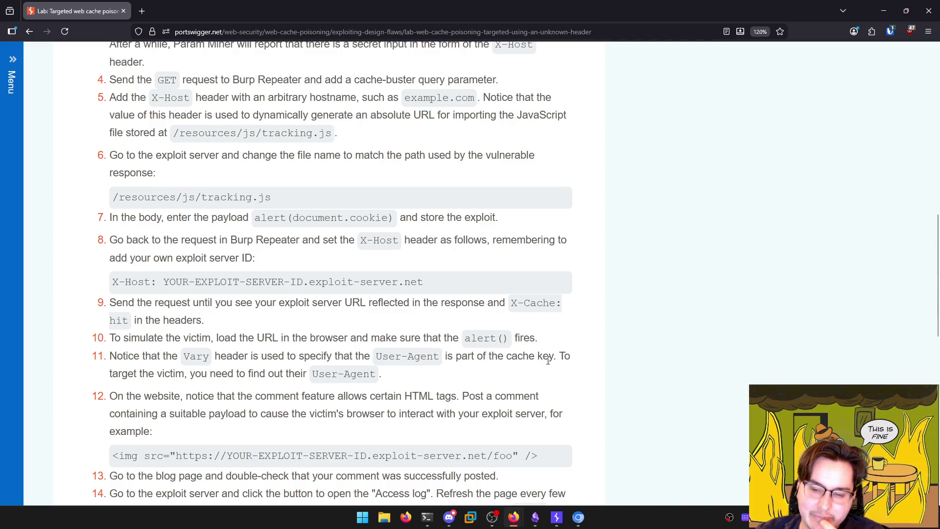
drag(139, 374, 301, 373)
click(301, 374)
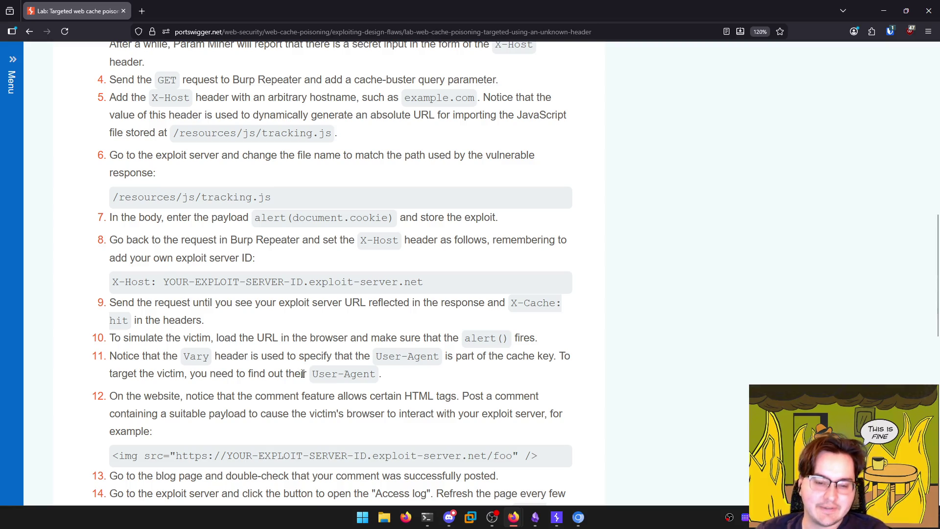
Read through to step 17, then return to Burp's lab browser
scroll(316, 321, down, 2)
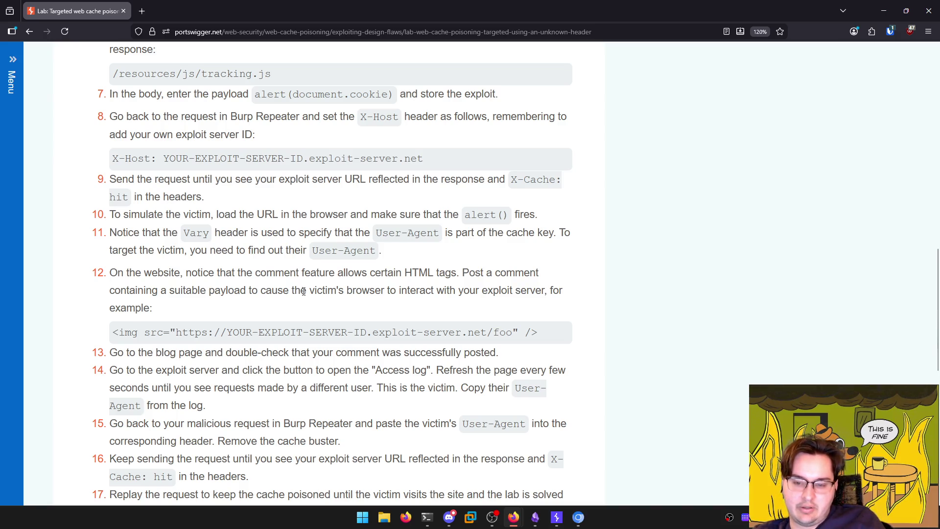
drag(463, 422, 542, 411)
click(546, 406)
scroll(527, 422, down, 3)
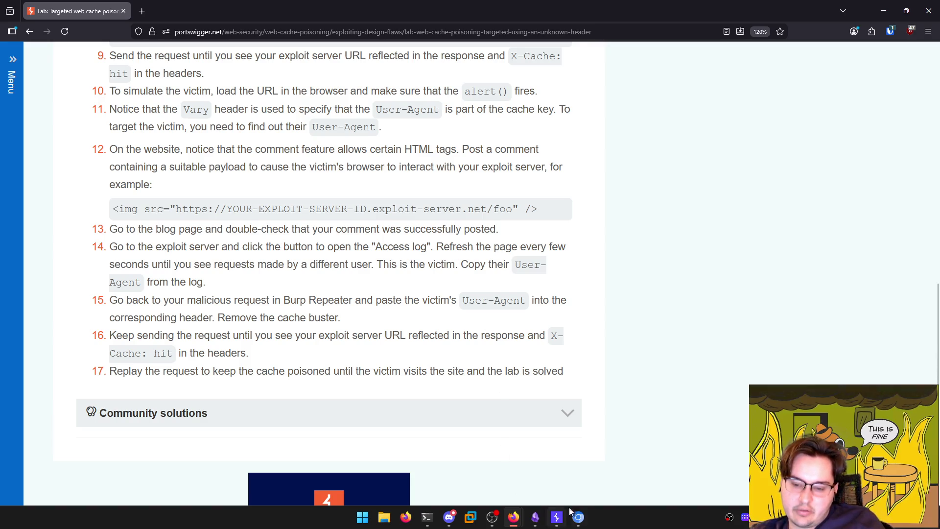
click(557, 517)
click(578, 517)
scroll(248, 239, up, 15)
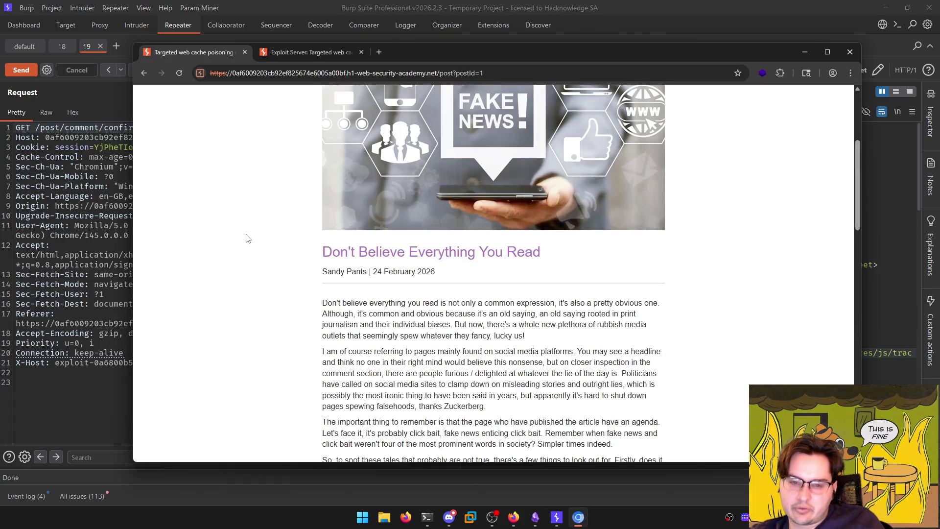
Close the lab blog tab and Burp's browser window
click(245, 52)
scroll(302, 312, down, 1)
mouse_move(357, 459)
mouse_down()
mouse_move(526, 471)
mouse_move(412, 461)
mouse_up()
key(ctrl+w)
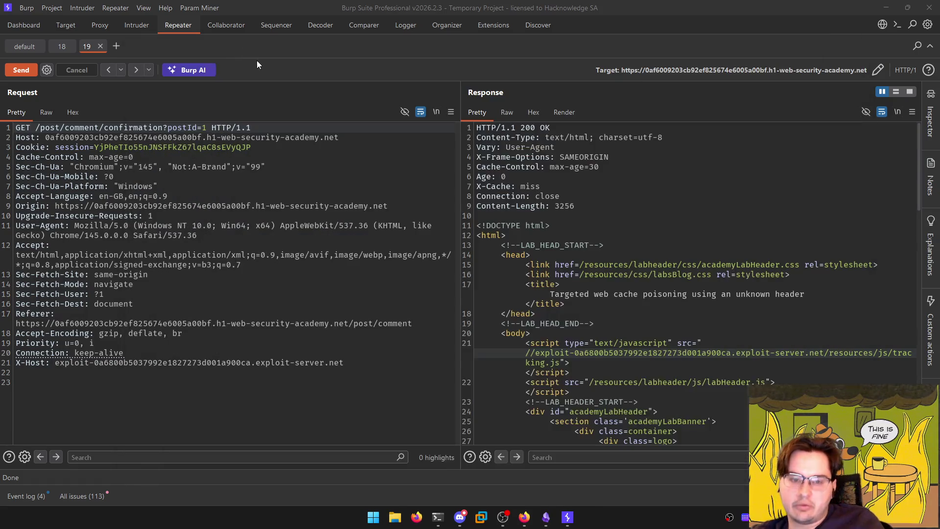
Close Repeater tabs 19 and 18, visit the Dashboard, and quit Burp Suite
click(100, 46)
click(69, 46)
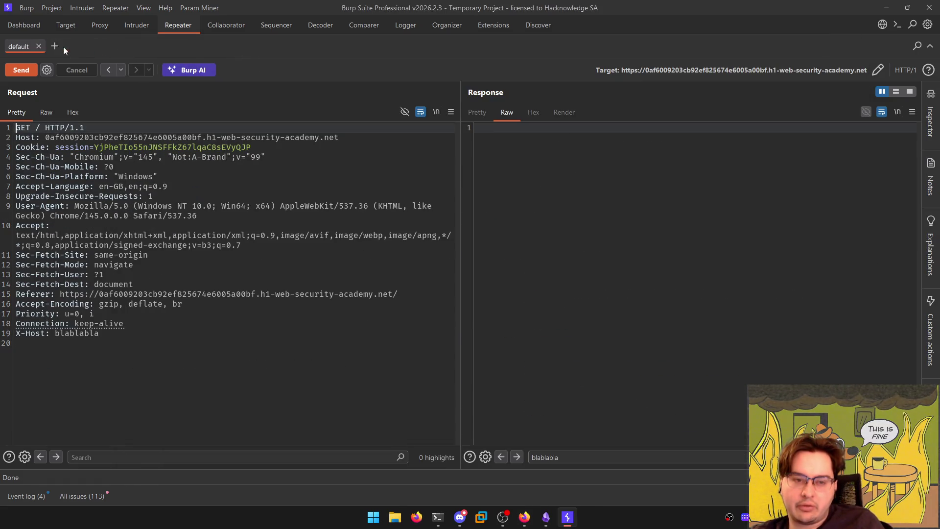
click(33, 27)
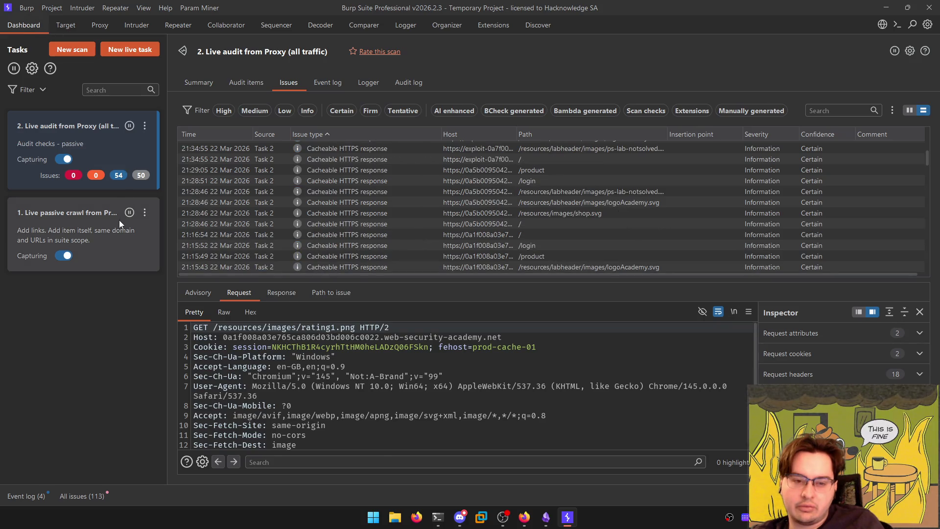
click(929, 8)
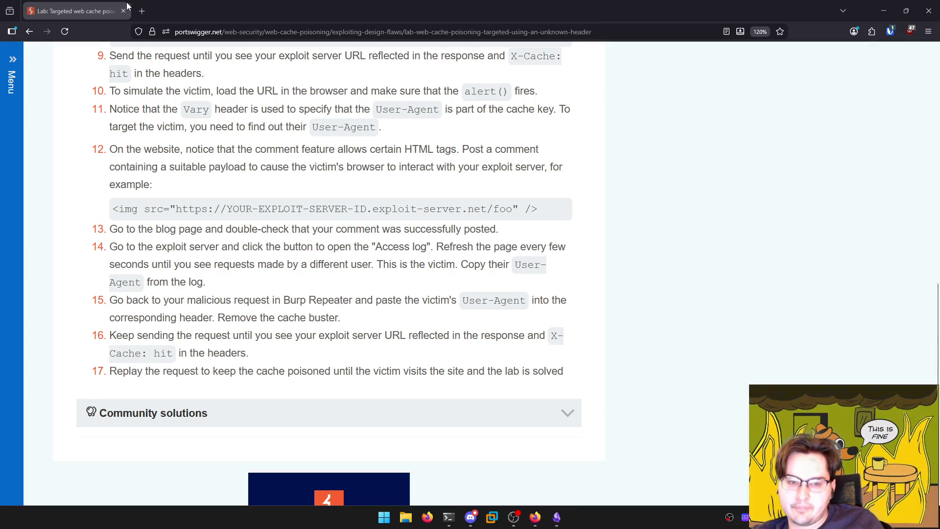
Open the Academy Dashboard, close the lab page, and review dashboard progress
click(13, 64)
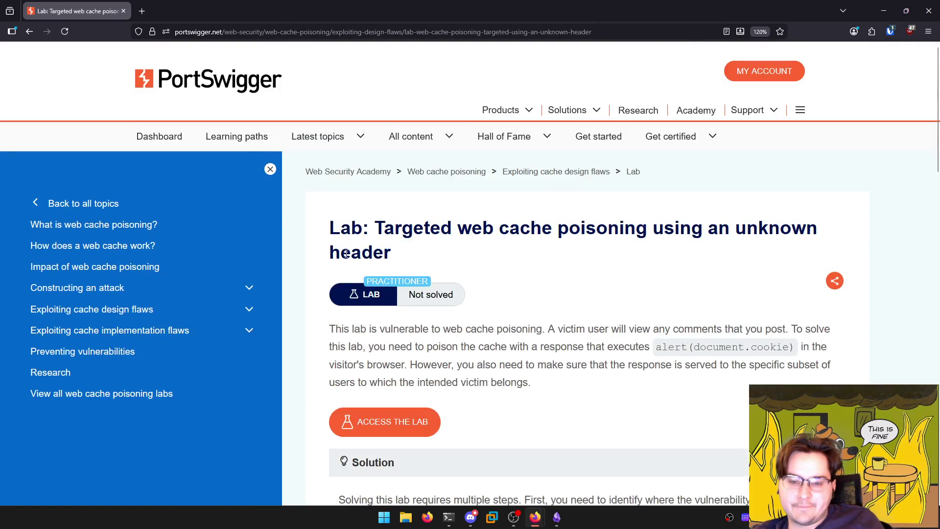
middle_click(167, 138)
click(139, 31)
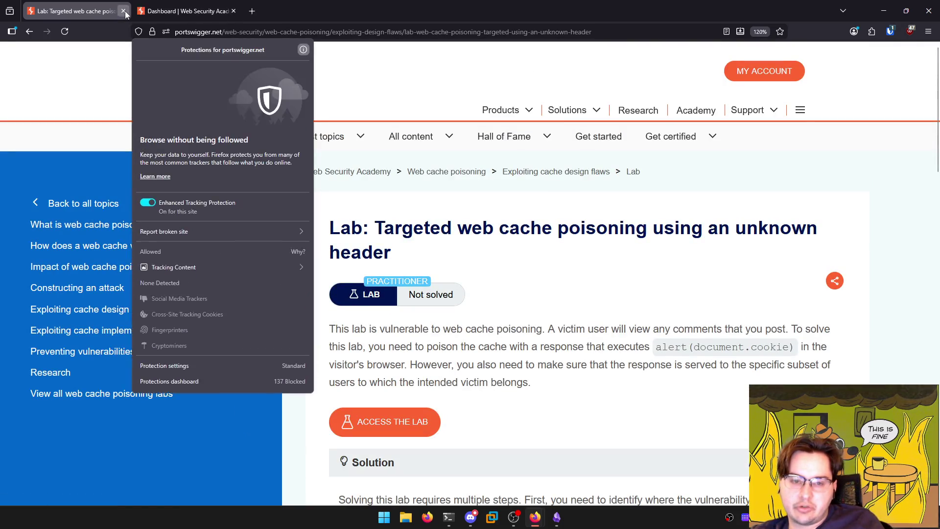
click(123, 11)
scroll(260, 204, down, 10)
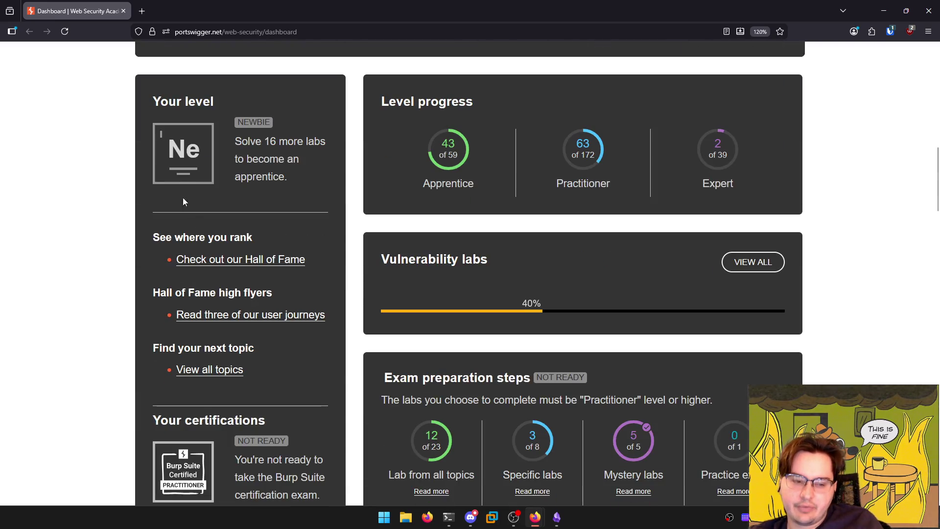
scroll(289, 252, down, 6)
scroll(447, 301, up, 9)
scroll(351, 224, up, 6)
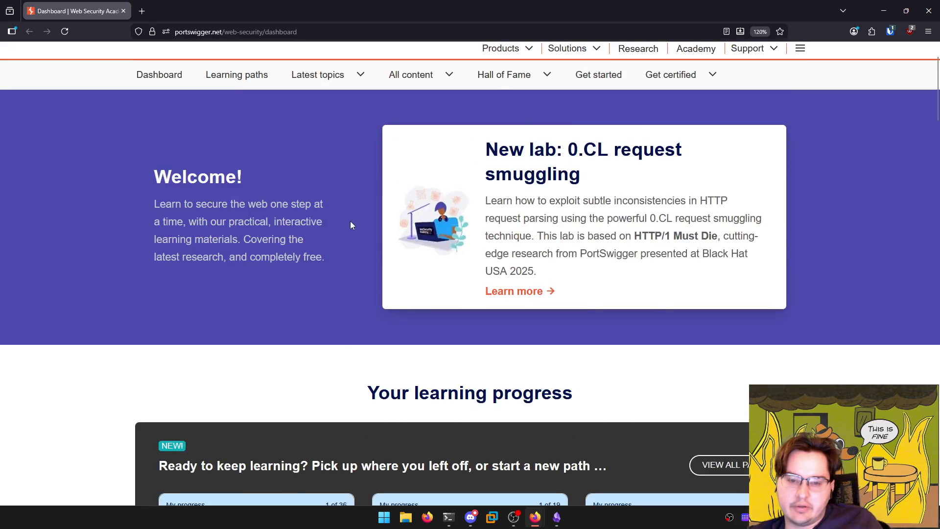
scroll(559, 269, down, 8)
scroll(464, 262, up, 8)
scroll(408, 253, up, 3)
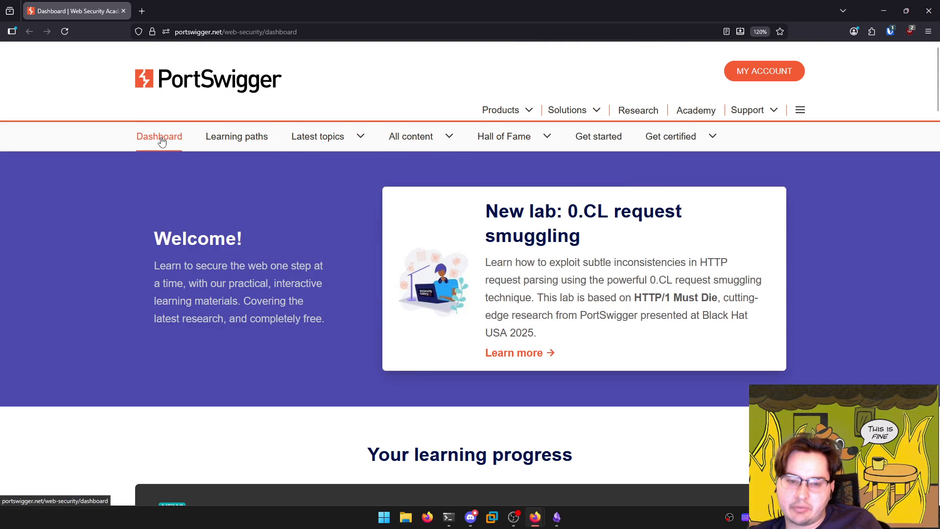
Review per-path progress on Learning paths, then go to the all-topics listing
click(237, 139)
scroll(301, 244, down, 20)
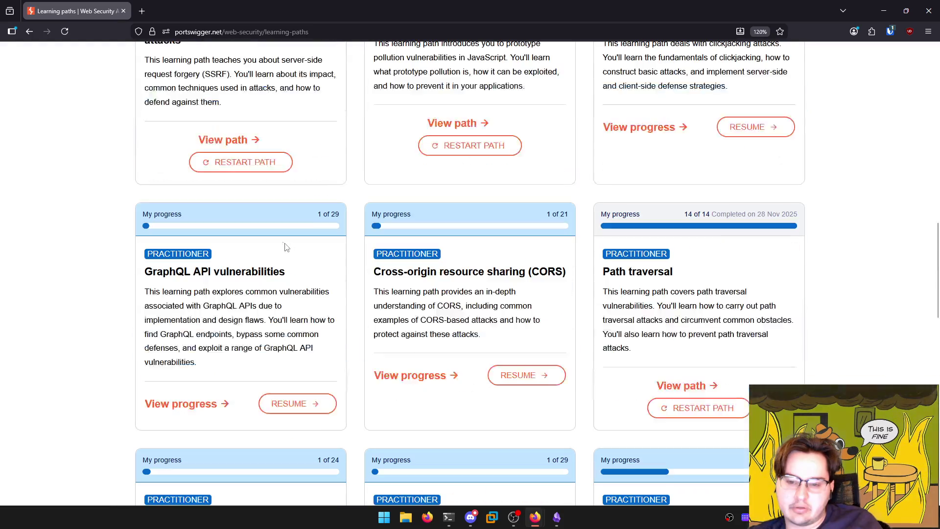
scroll(112, 245, up, 15)
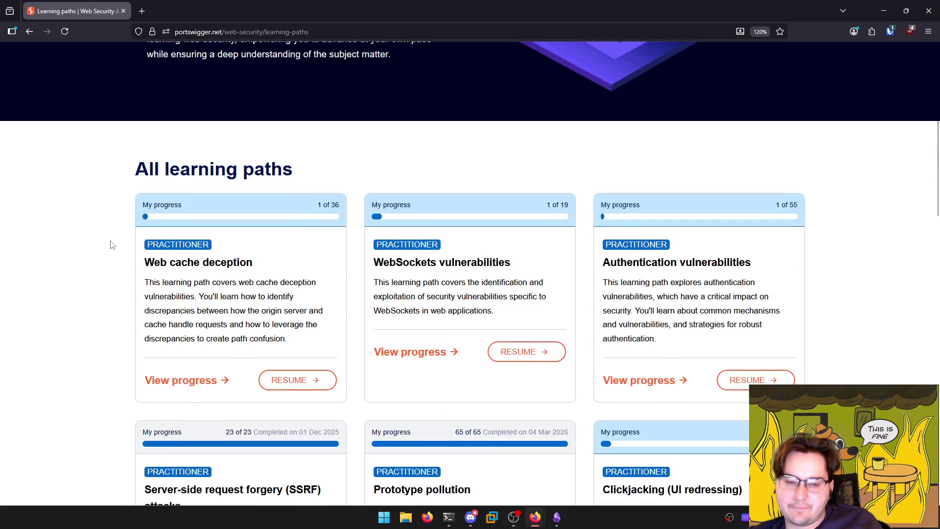
scroll(113, 245, up, 5)
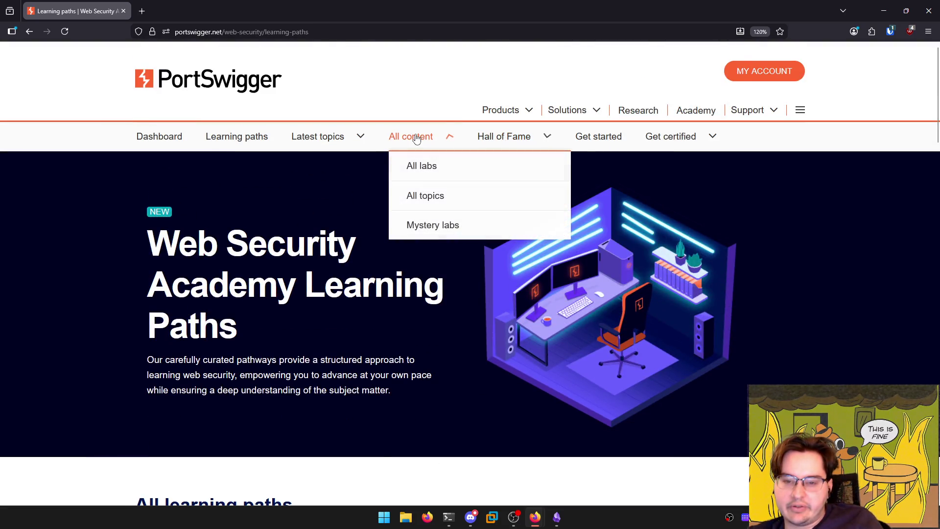
mouse_move(316, 142)
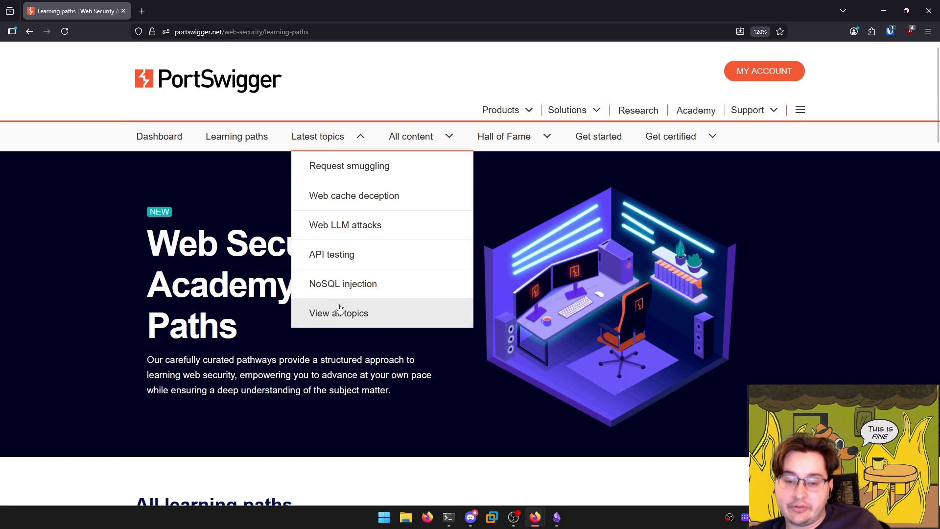
click(323, 313)
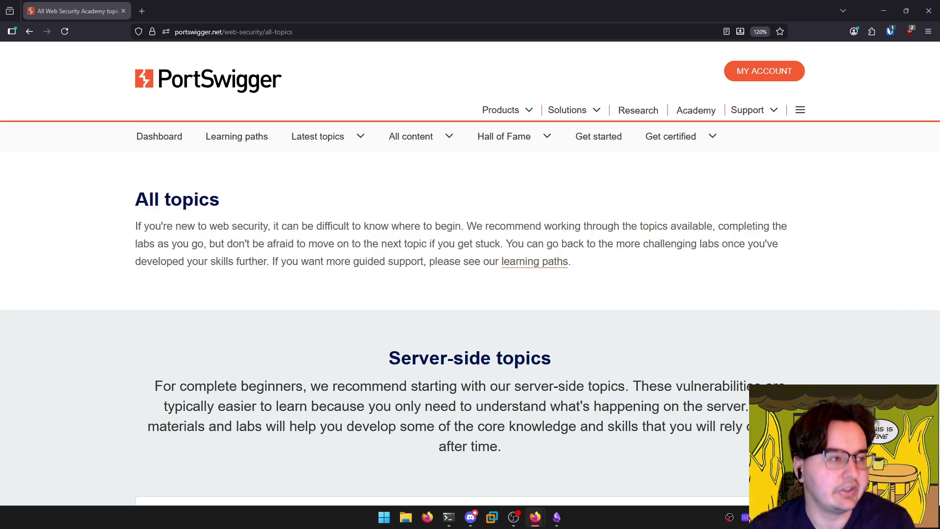
key(alt+Tab)
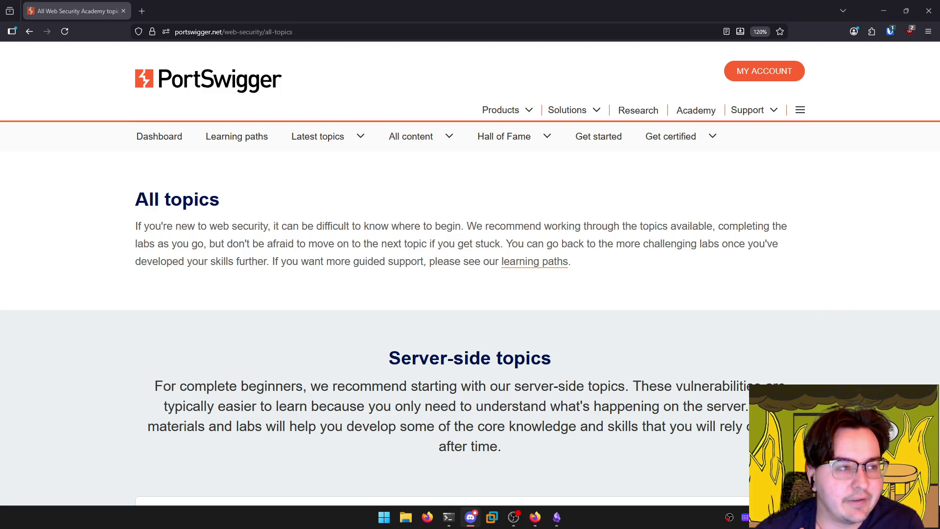
key(alt+Tab)
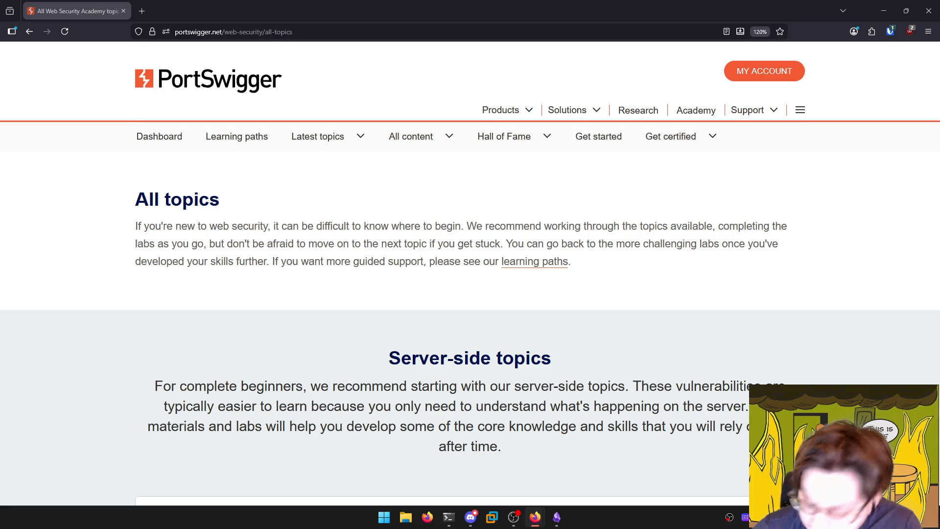
key(ctrl+l)
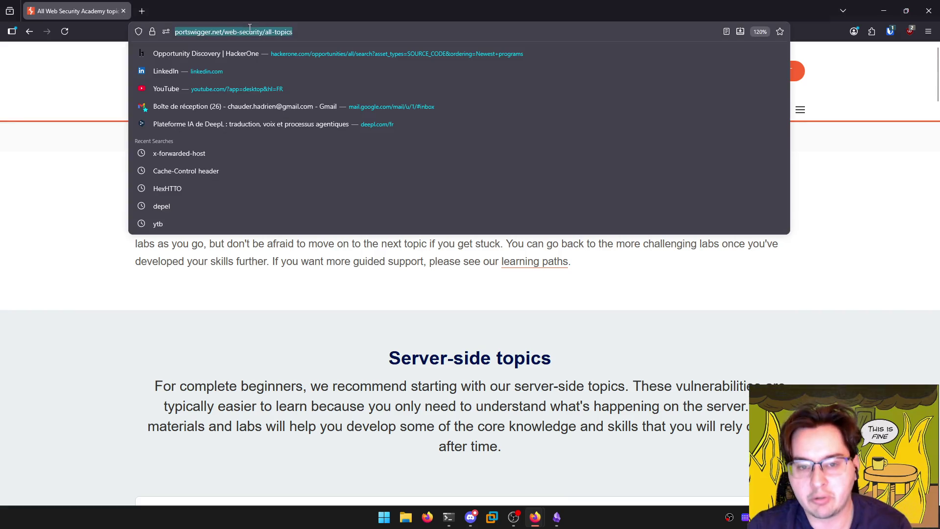
Load the bscp.guide site in Firefox
text(basc)
key(BackSpace)
key(BackSpace)
key(BackSpace)
text(scp.guide/)
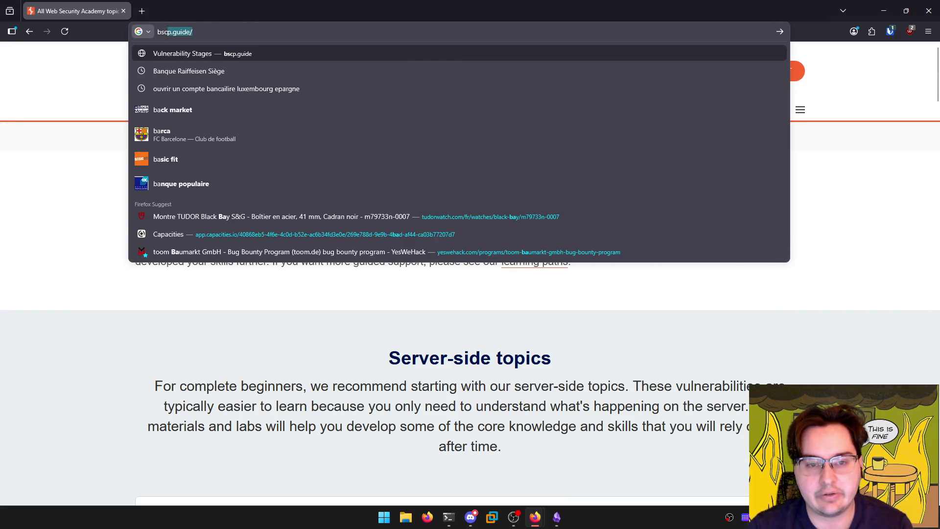
key(Return)
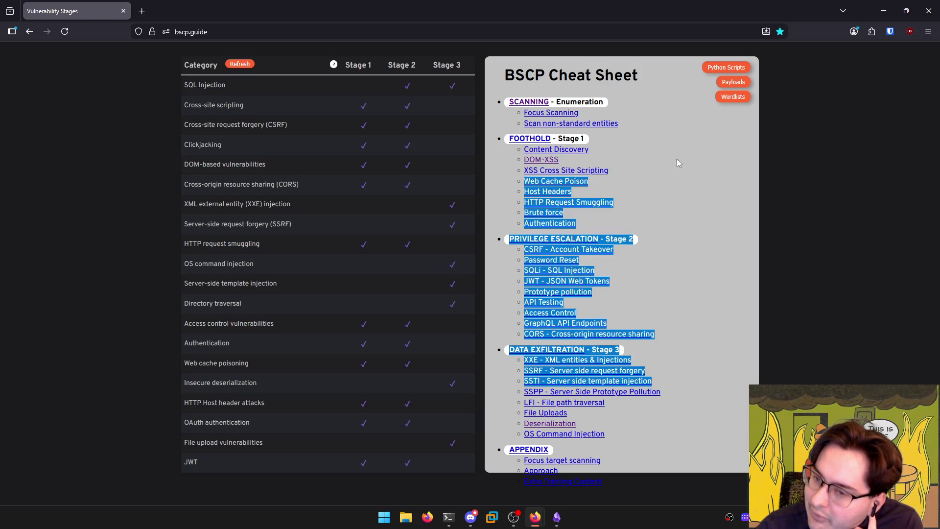
Read the cheat sheet entries from DOM-XSS to Stage 2 and the table rows from XXE to JWT
mouse_move(696, 429)
mouse_down()
mouse_move(697, 342)
mouse_move(668, 413)
mouse_move(682, 213)
mouse_move(690, 243)
mouse_up()
click(673, 319)
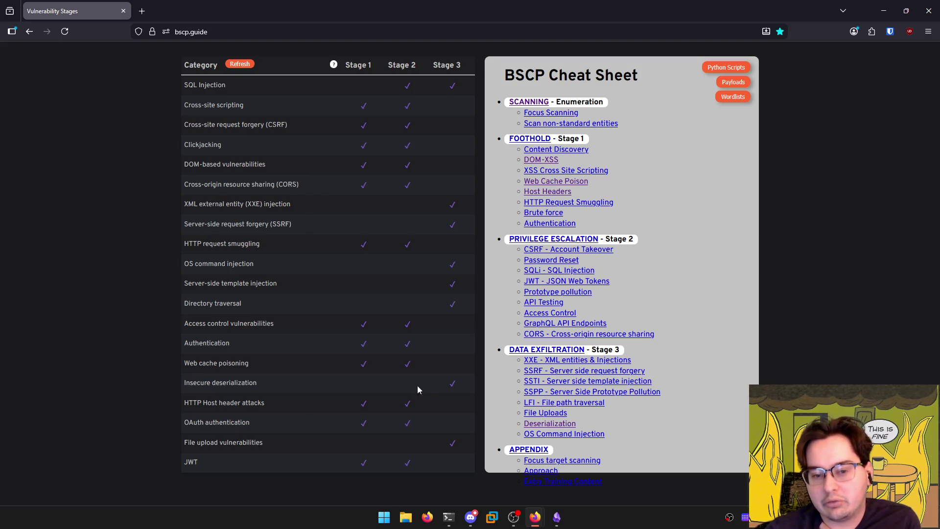
mouse_move(260, 466)
mouse_down()
mouse_move(152, 77)
mouse_move(146, 187)
mouse_move(139, 87)
mouse_up()
click(139, 87)
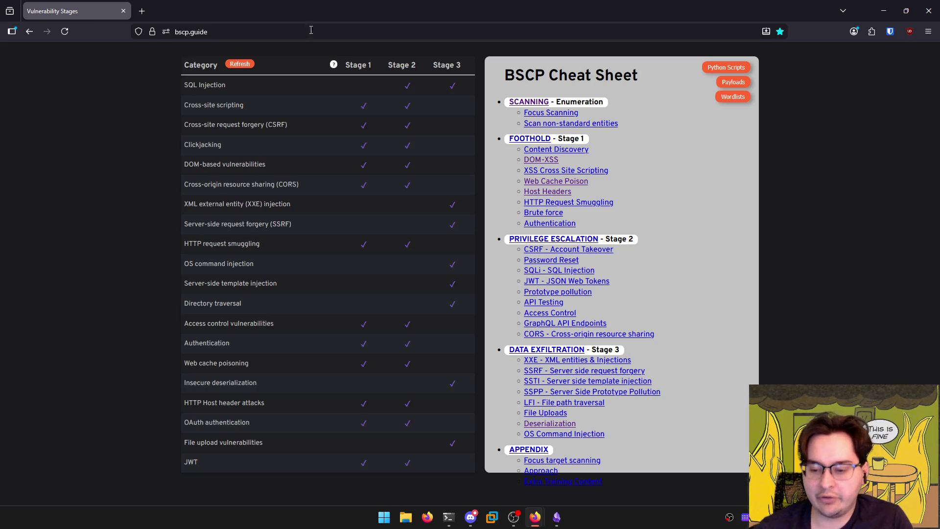
click(557, 517)
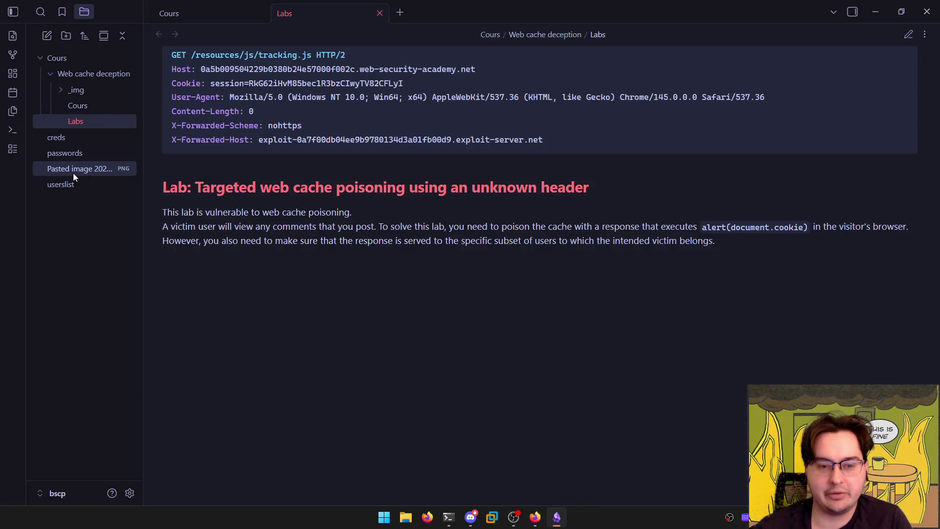
Move the pasted diagram image into the _img folder
click(69, 185)
click(84, 152)
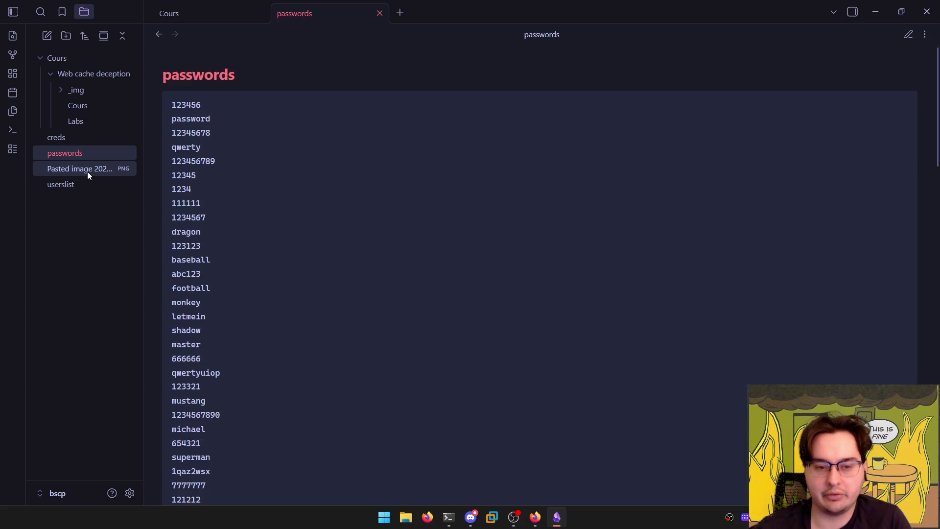
click(87, 171)
mouse_move(87, 171)
mouse_down()
mouse_move(122, 143)
mouse_move(104, 94)
mouse_up()
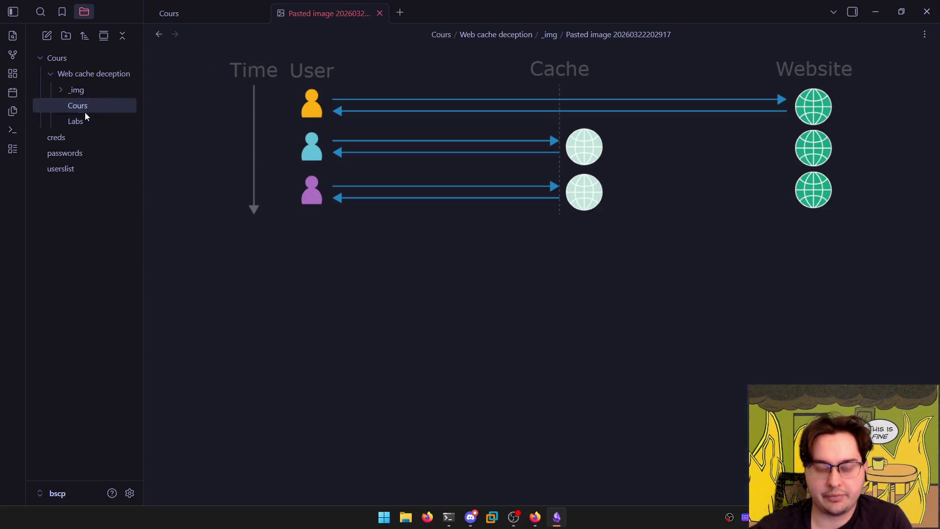
Open the creds note and review its feature-to-vulnerability lines down to Path Traversal
click(81, 136)
drag(320, 203, 162, 141)
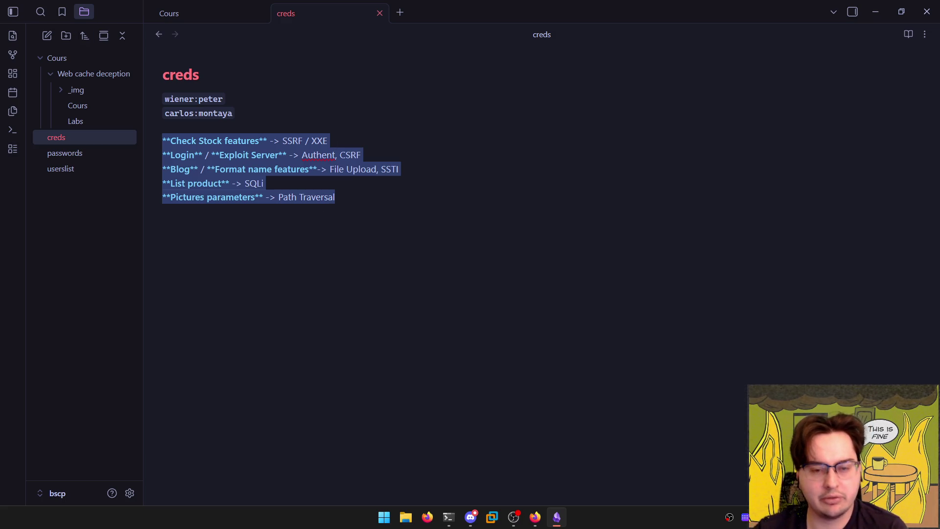
click(352, 221)
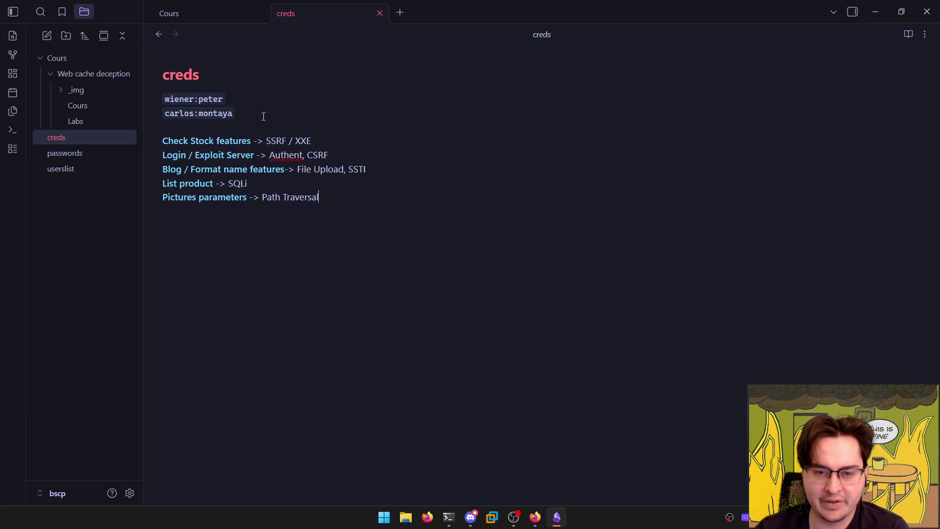
Cut the five feature-to-vulnerability mapping lines out of the creds note
click(325, 218)
key(shift+Up)
key(shift+Up)
key(shift+Up)
key(shift+Home)
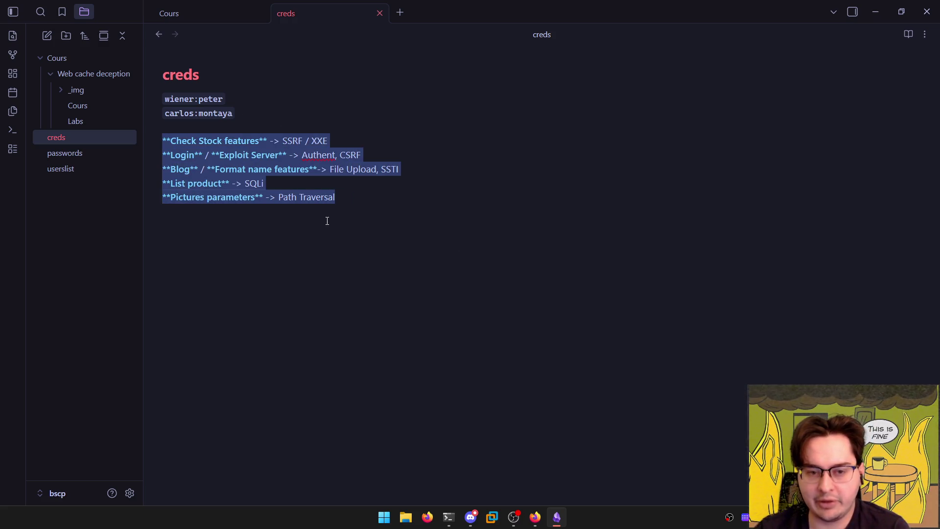
key(BackSpace)
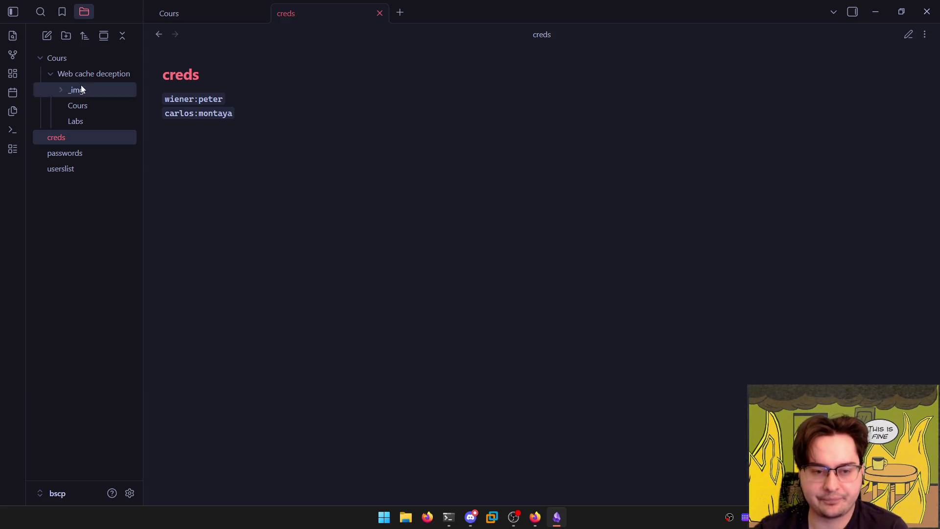
Create a new note titled 'Vulns X Features' and paste the five mapping lines into it
click(47, 35)
text(Vul)
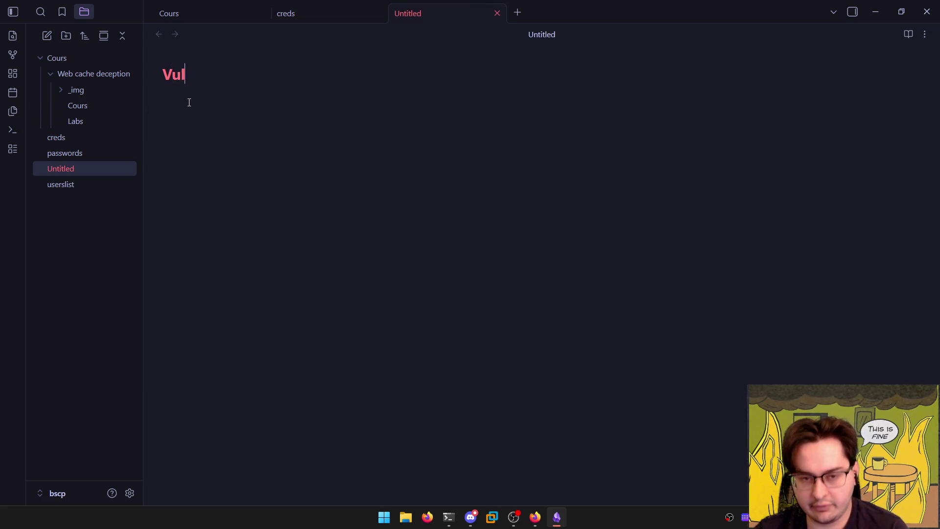
text(ns X Features)
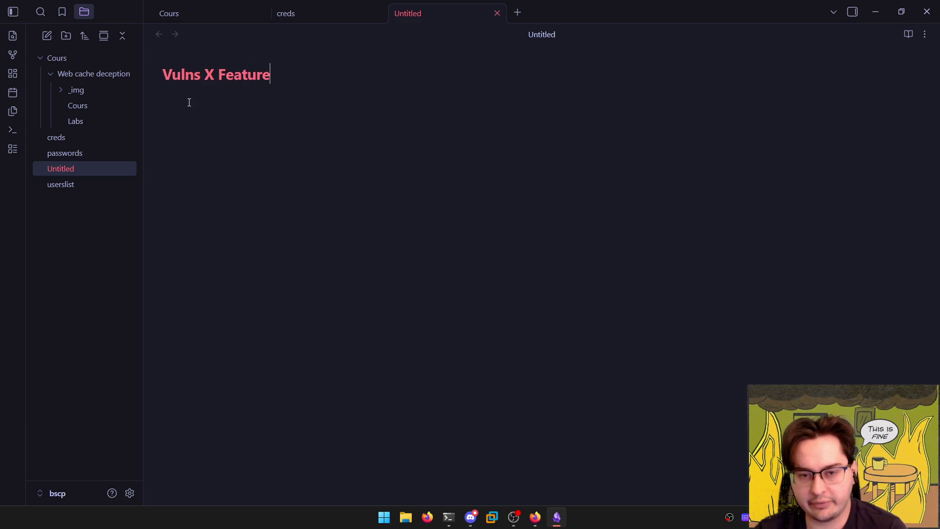
key(Return)
text(Check Stock features -> SSRF / XXE Login / Exploit Server -> Authent, CSRF Blog / Format name features-> File Upload, SSTI List product -> SQLi Pictures parameters -> Path Traversal)
key(ctrl+e)
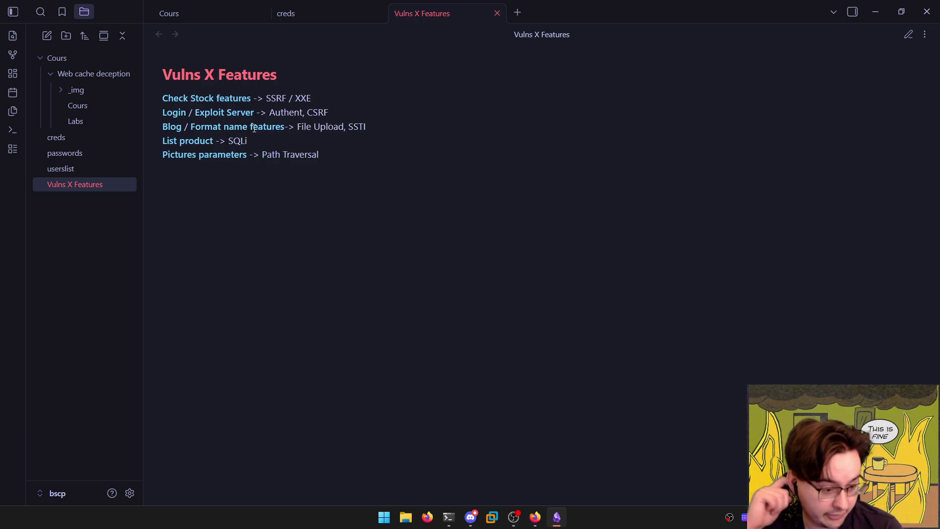
key(ctrl+e)
Add a 'Headers :' line below the list, then bring up the Labs note
text(Heading)
key(ctrl+BackSpace)
text(Header)
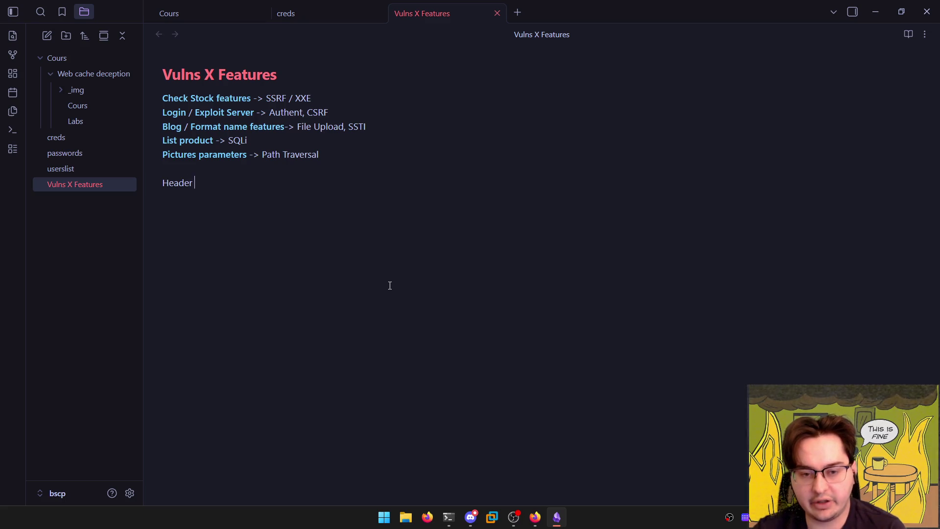
key(ctrl+BackSpace)
key(ctrl+BackSpace)
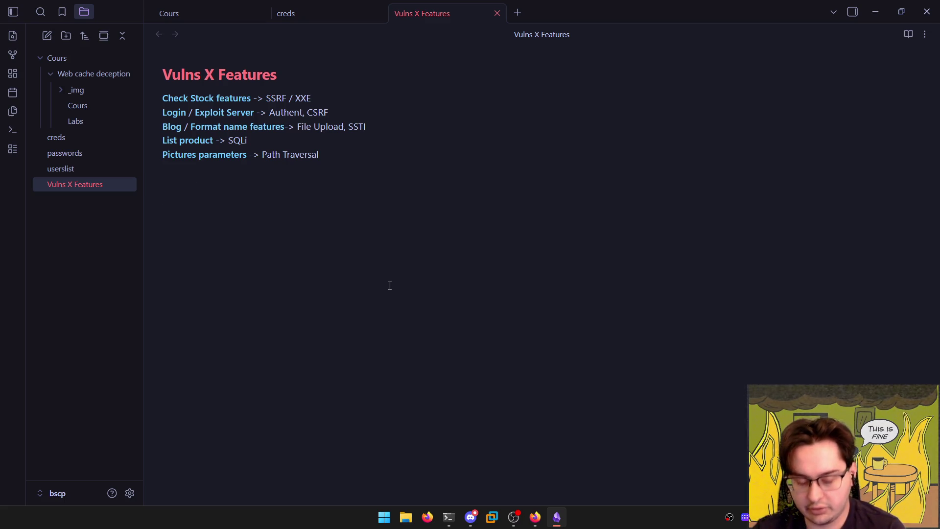
text(Header)
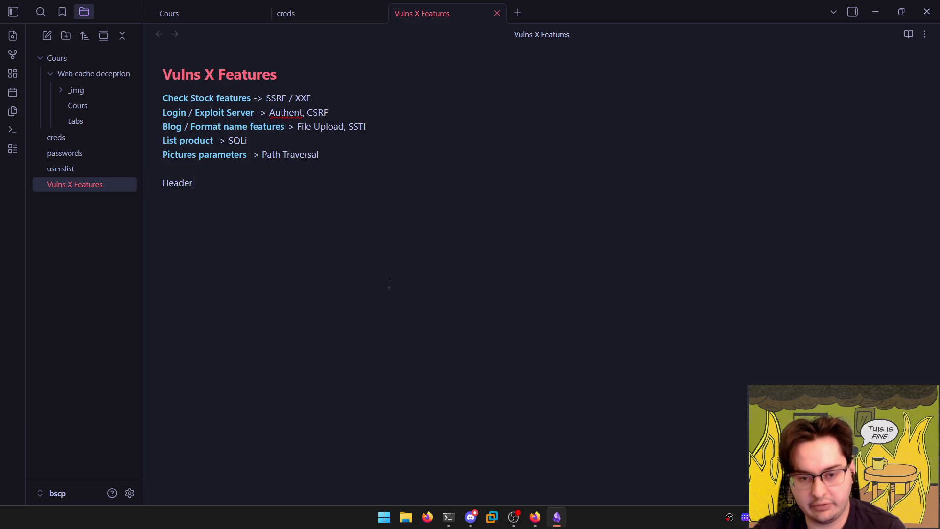
text(s :)
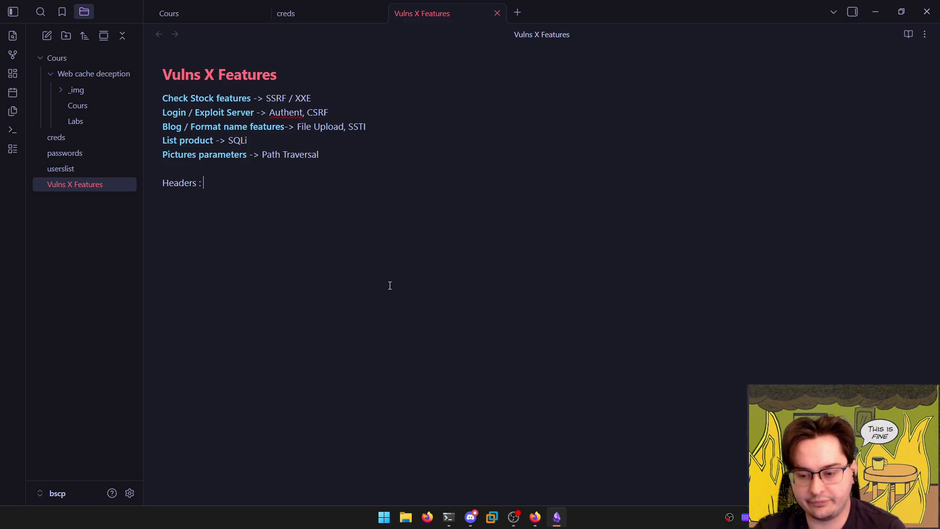
click(82, 108)
click(77, 121)
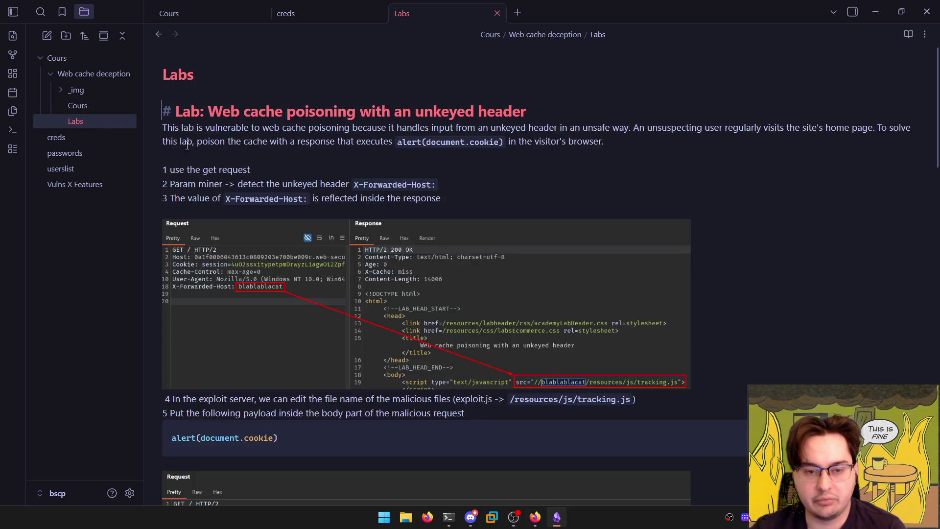
Paste the cache header lines into Vulns X Features as an http code block
scroll(481, 282, down, 7)
scroll(481, 283, down, 3)
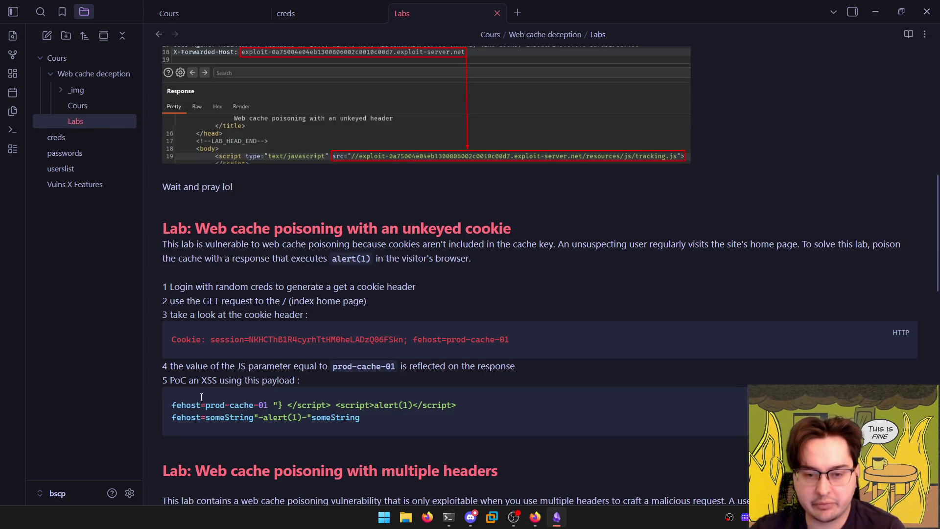
scroll(201, 397, up, 10)
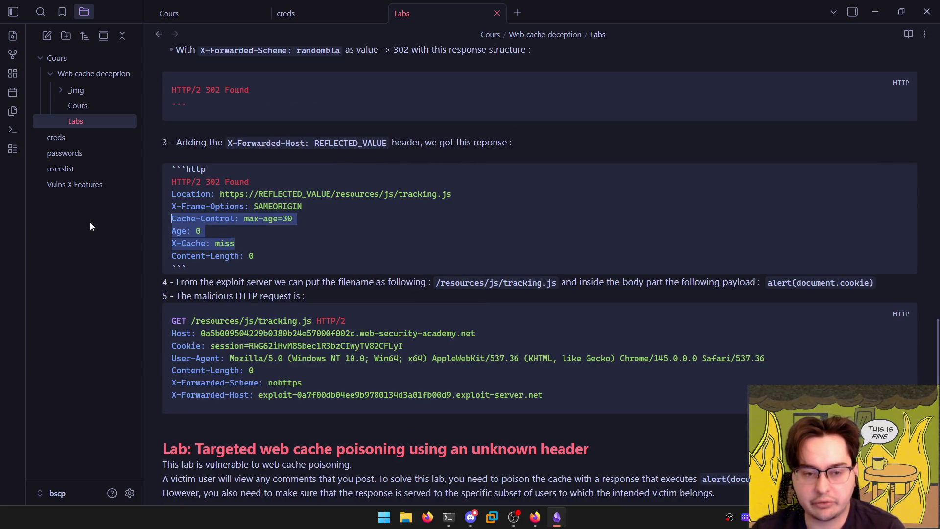
click(75, 184)
key(ctrl+v)
click(249, 198)
text(http)
Reword the heading line to 'Headers like :' and add a new line after the code block
click(261, 187)
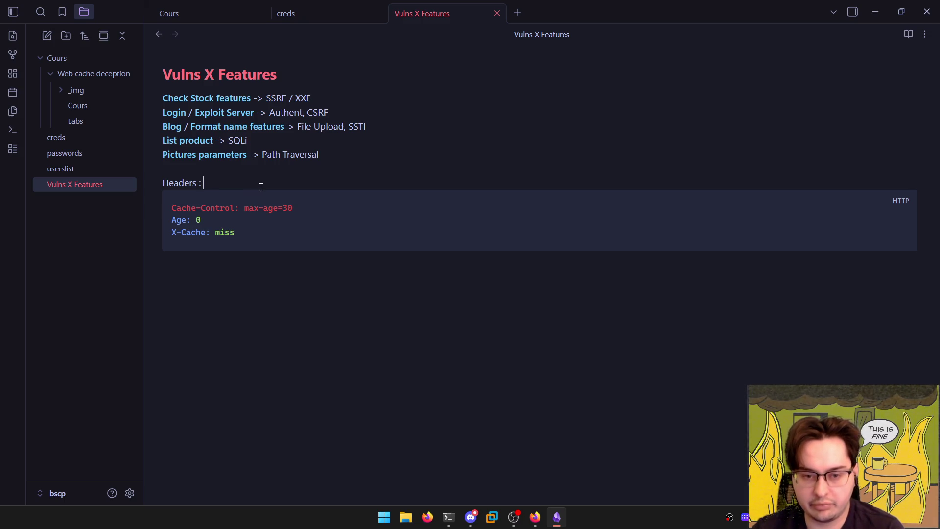
key(BackSpace)
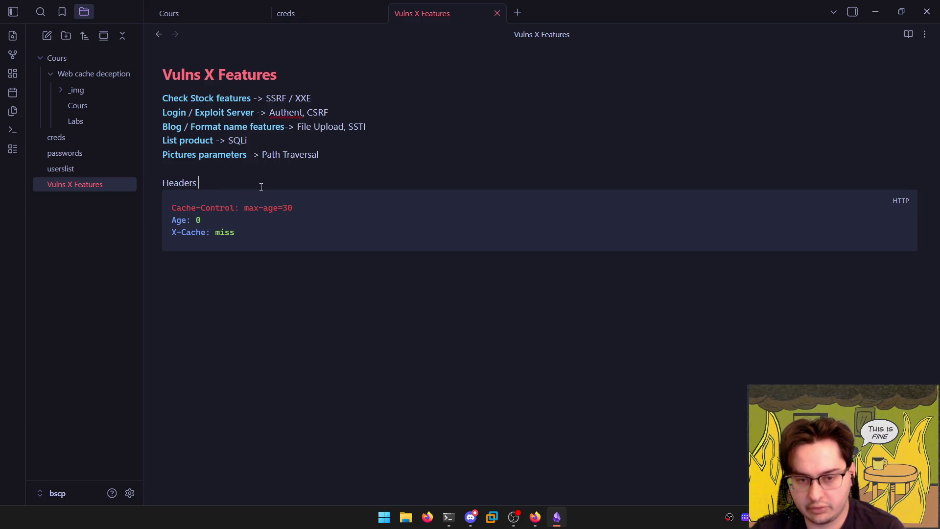
text(like L)
key(BackSpace)
text(:)
key(Right)
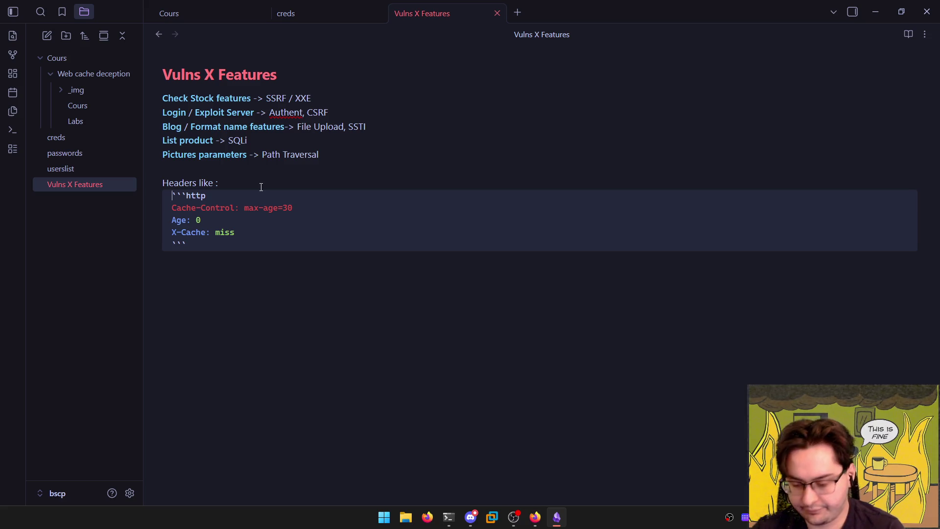
key(Return)
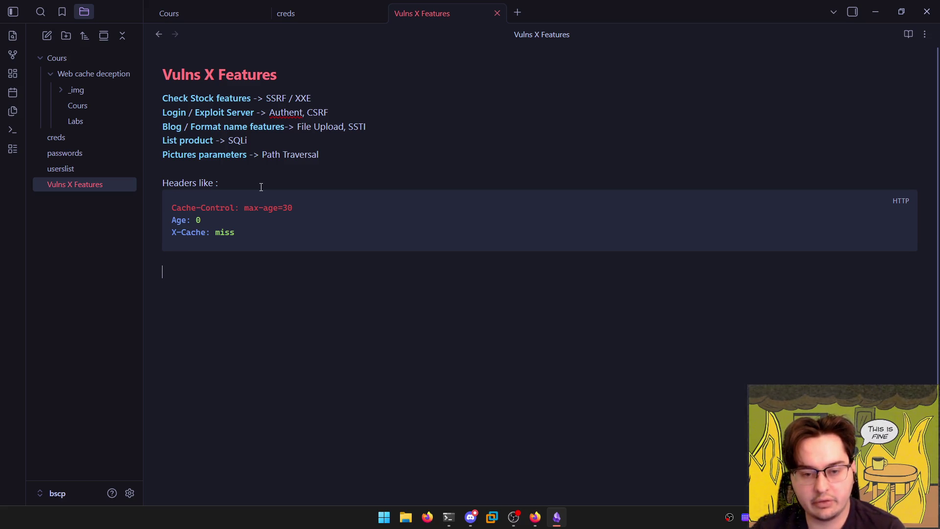